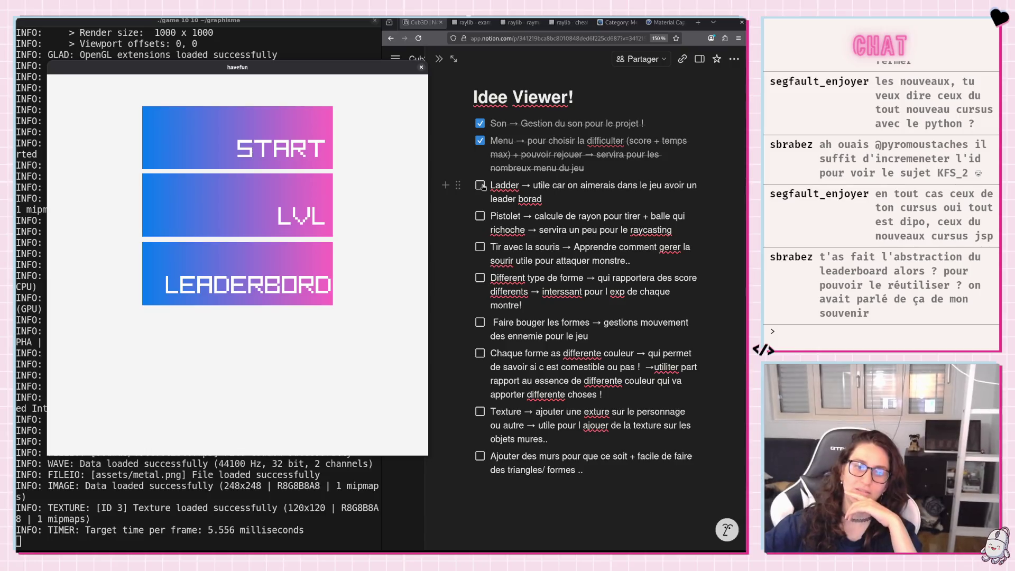
Start a first round and steer the ball through the blue triangles toward the green ring.
click(272, 278)
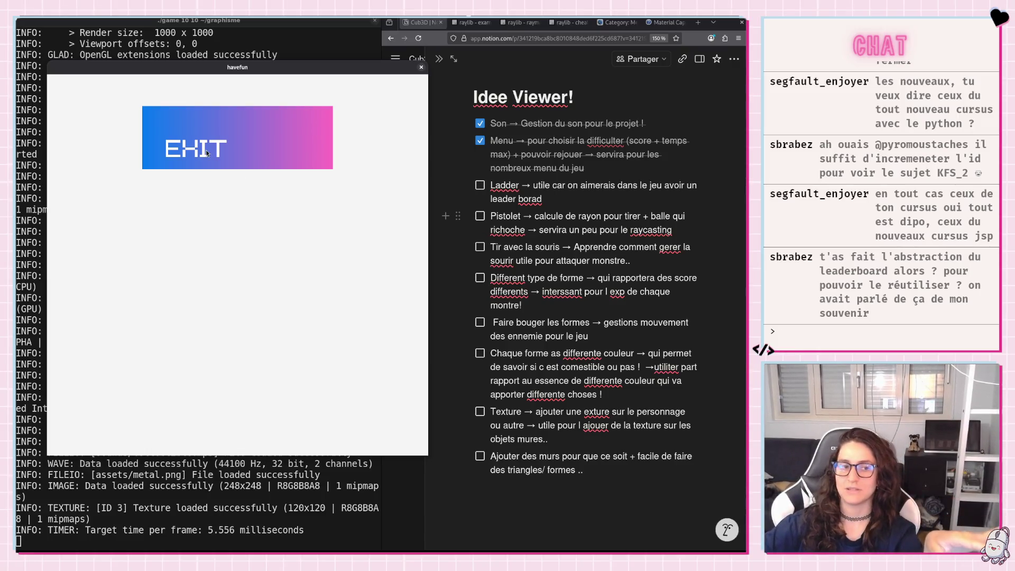
click(207, 153)
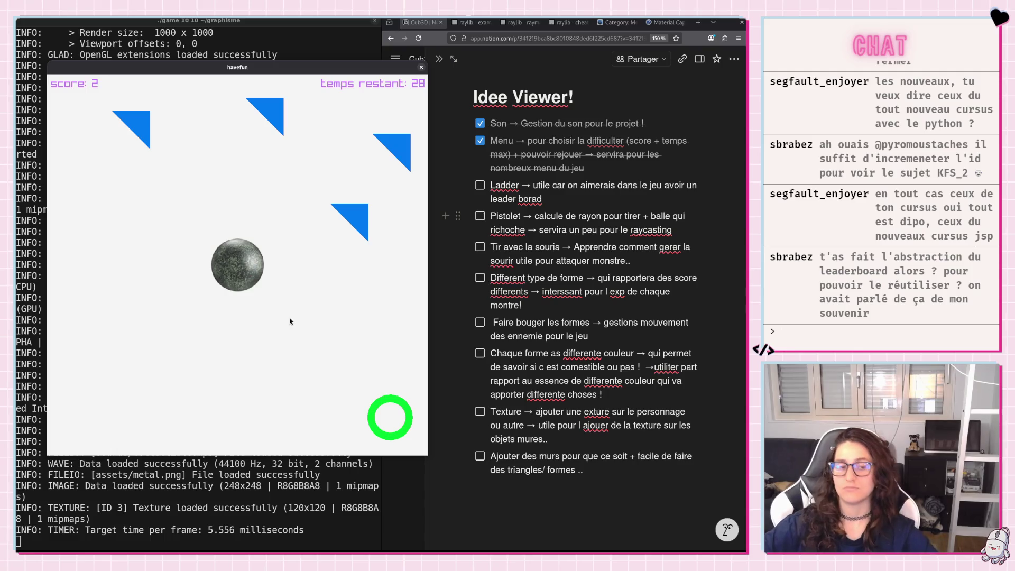
key(Left)
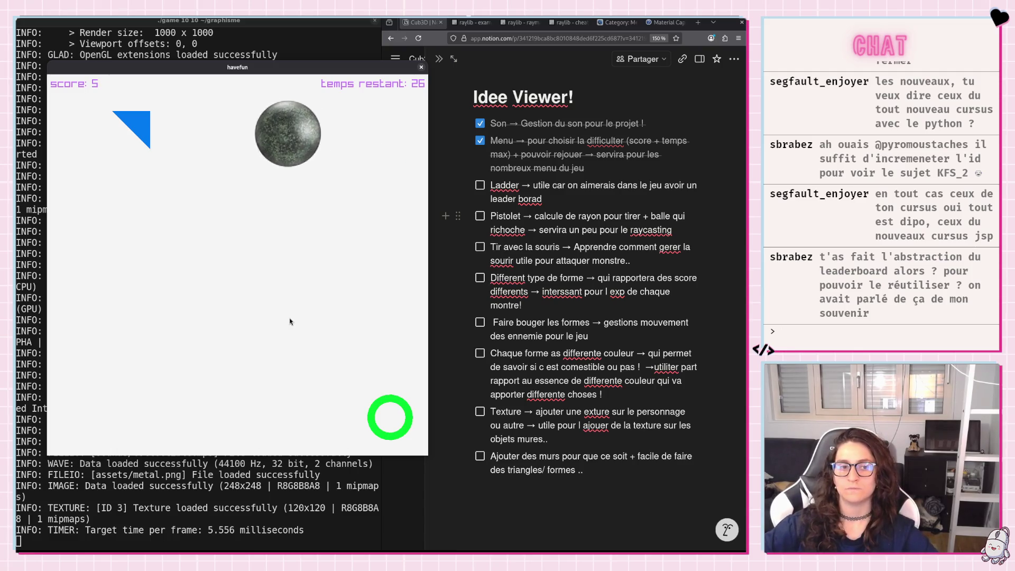
key(Down)
key(Right)
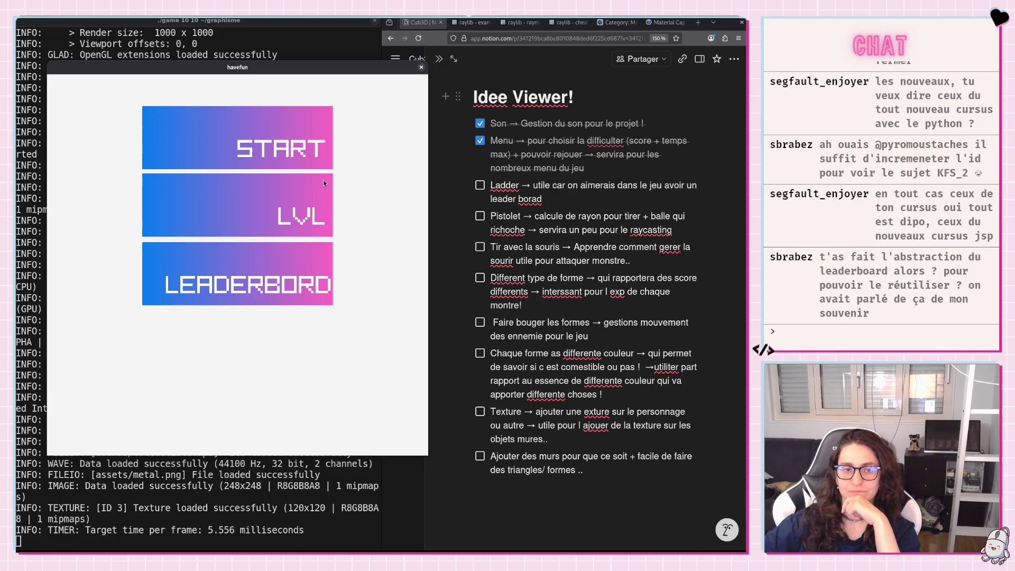
Choose the medium difficulty and start a new round.
click(323, 180)
click(218, 200)
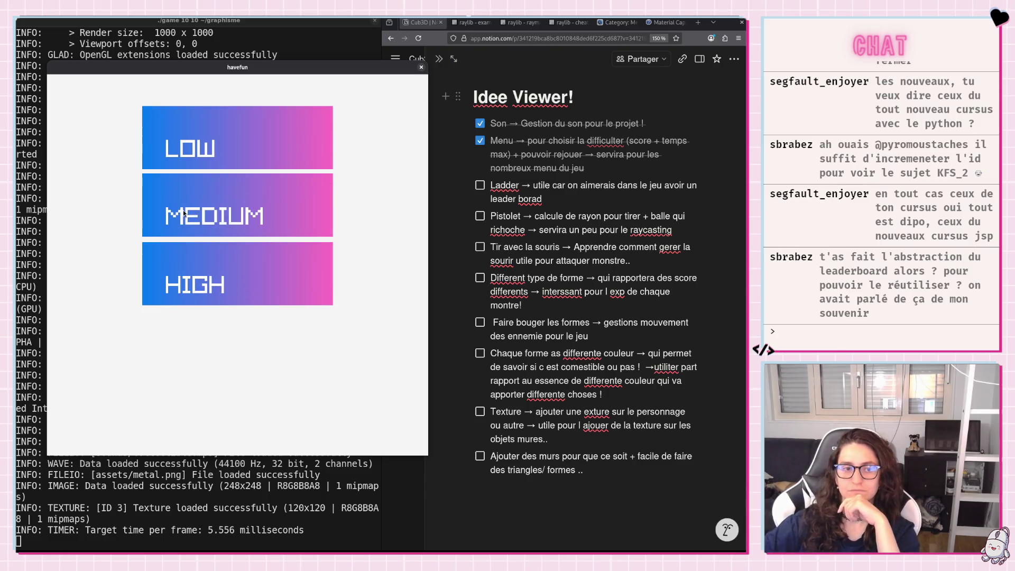
click(208, 152)
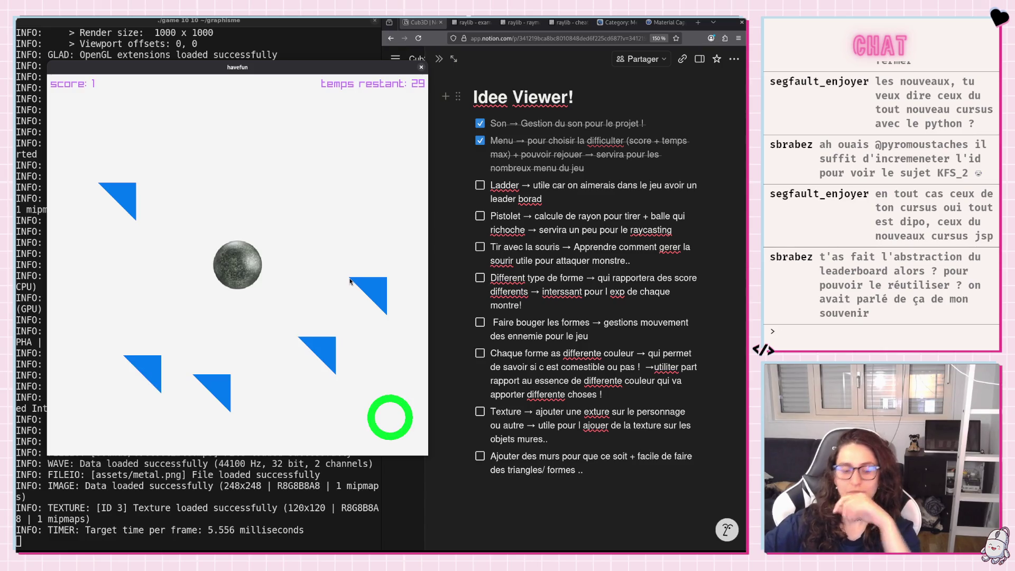
Steer the ball with the arrow keys to eat every triangle until WINNER! appears.
key(Right)
key(Down)
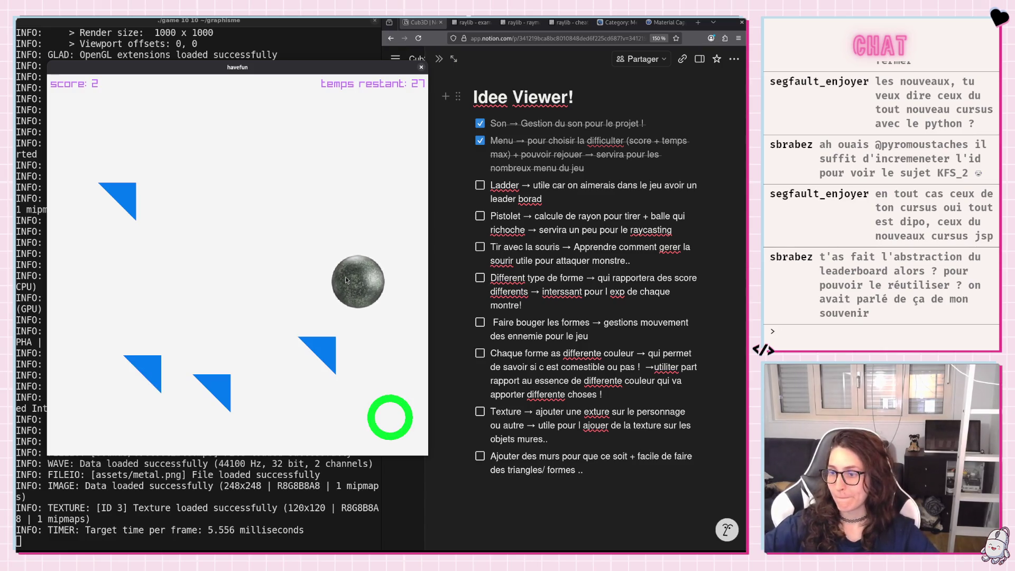
key(Left)
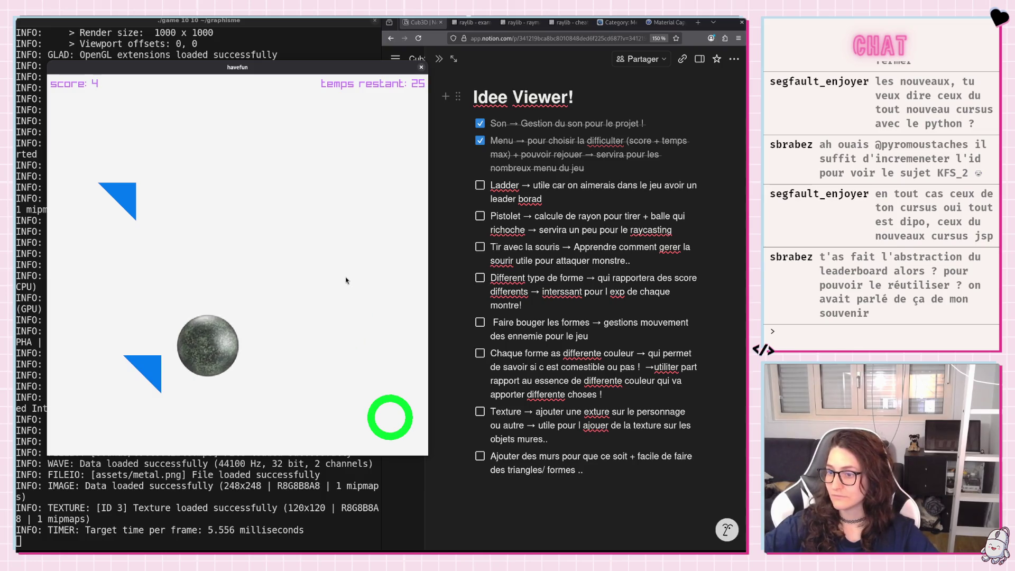
key(Up)
key(Down)
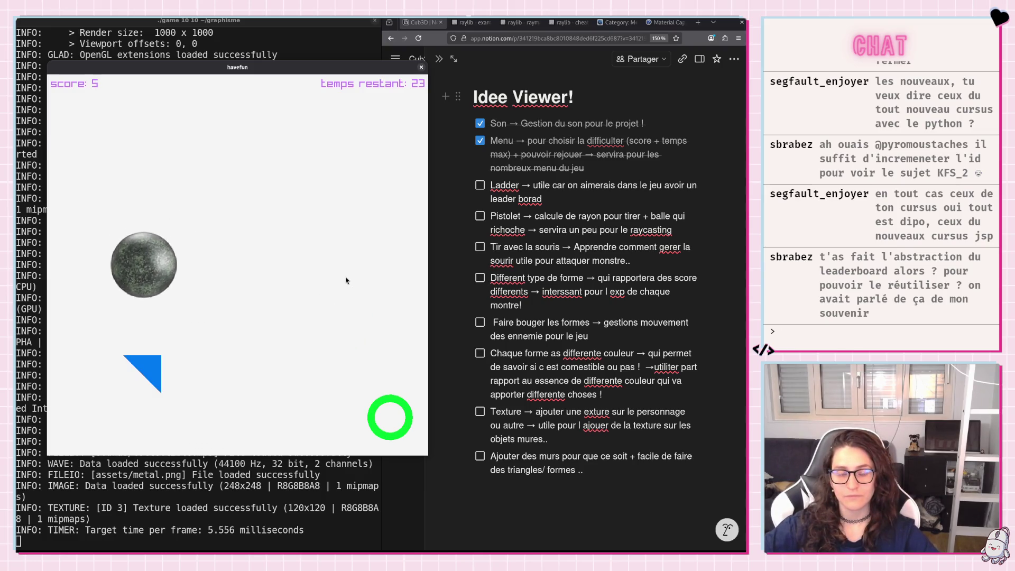
key(Right)
key(Right)
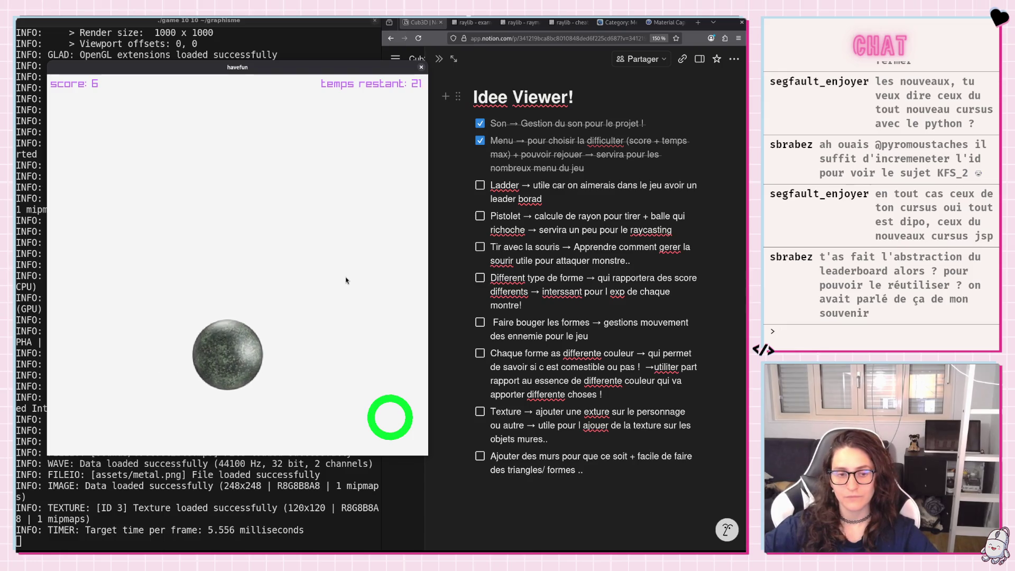
key(Down)
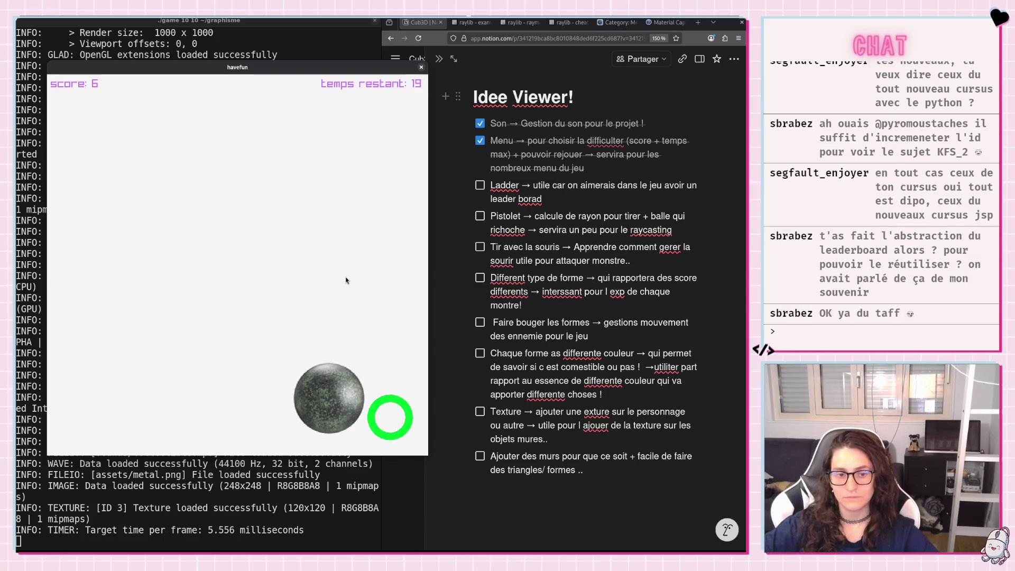
Close the game, rerun ./game 10 10 and move the new window left of the notes.
click(421, 68)
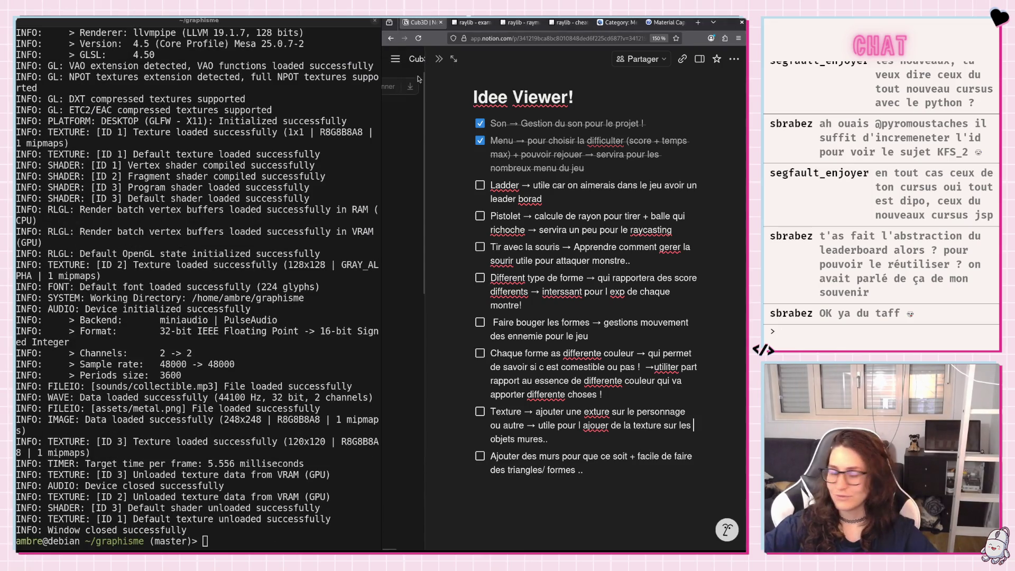
key(Up)
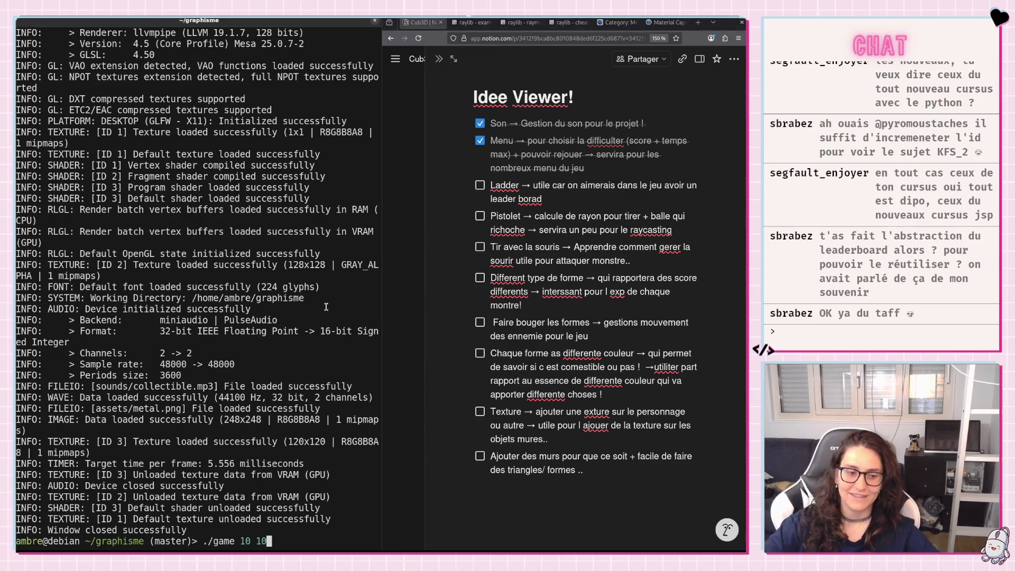
key(Return)
drag(406, 79, 259, 75)
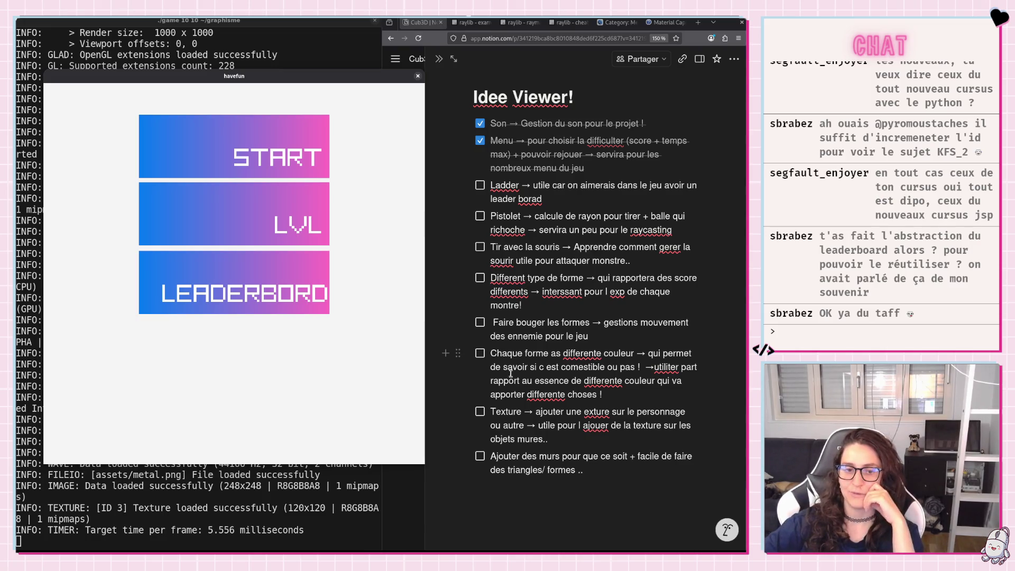
Tick the Texture idea as done and select the Ladder item's text.
click(480, 412)
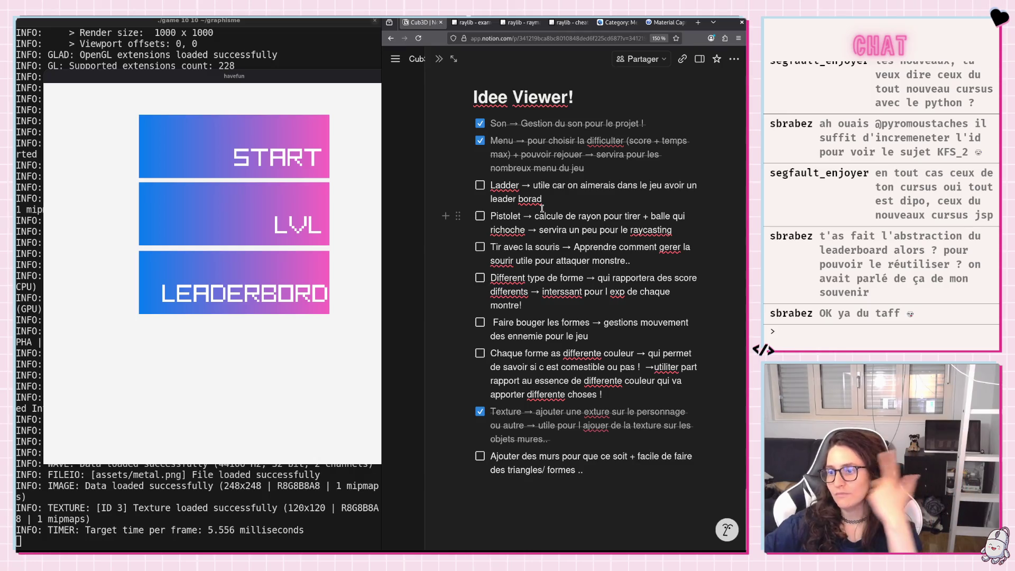
drag(533, 185, 613, 194)
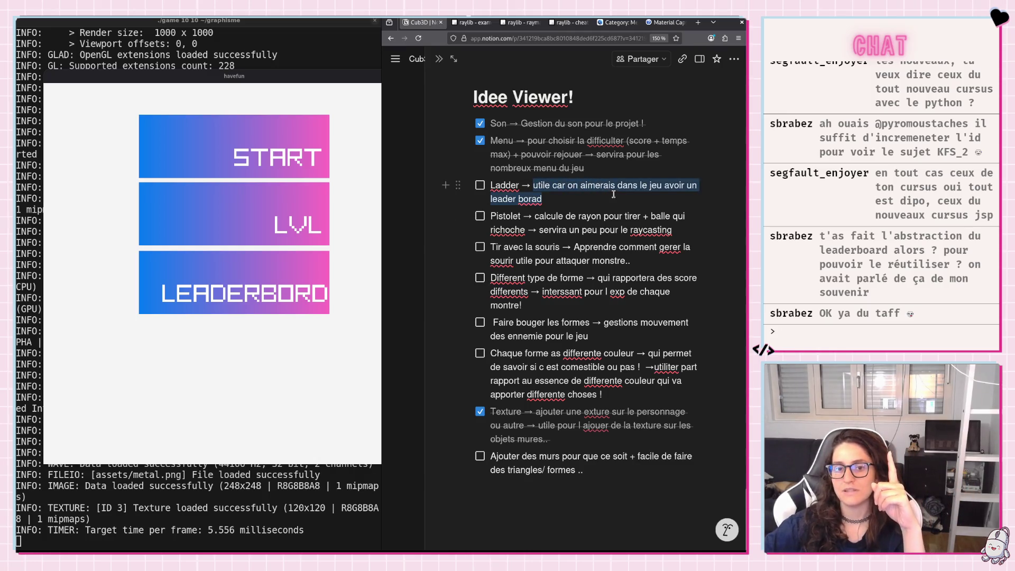
triple_click(552, 199)
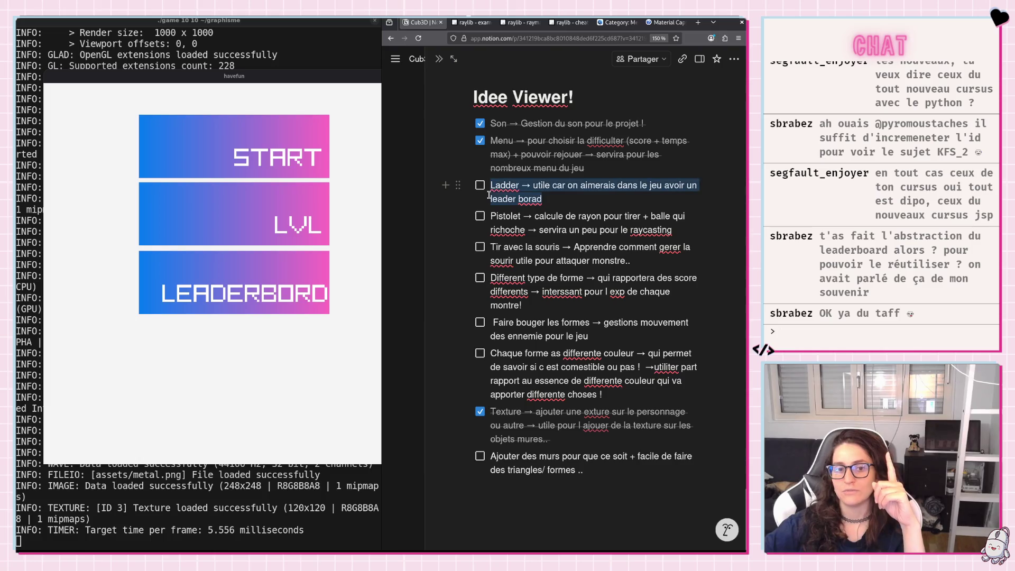
triple_click(535, 199)
Select the Pistolet item text and leave the caret at its end.
click(534, 224)
mouse_move(507, 216)
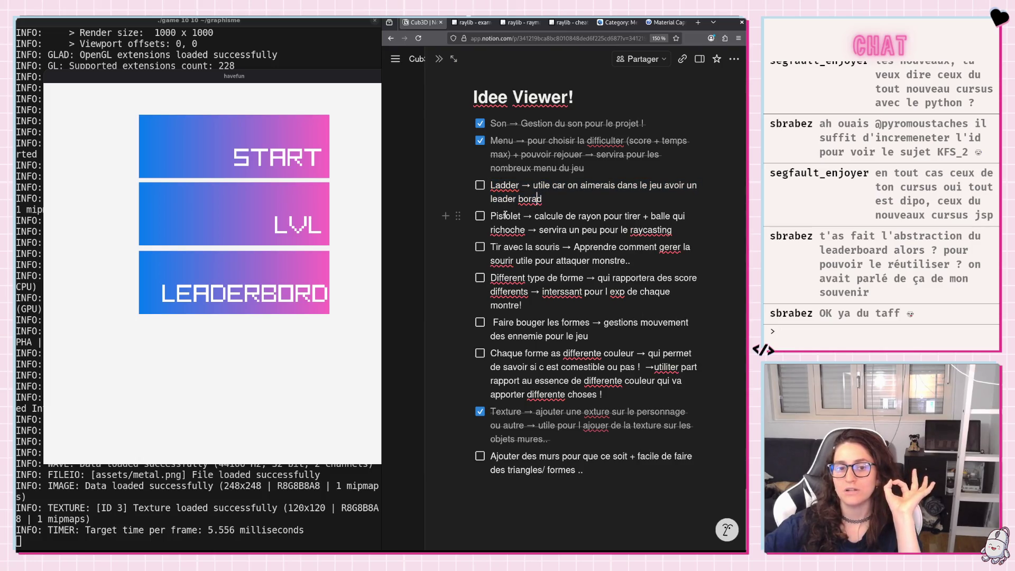
drag(500, 215, 691, 238)
click(675, 230)
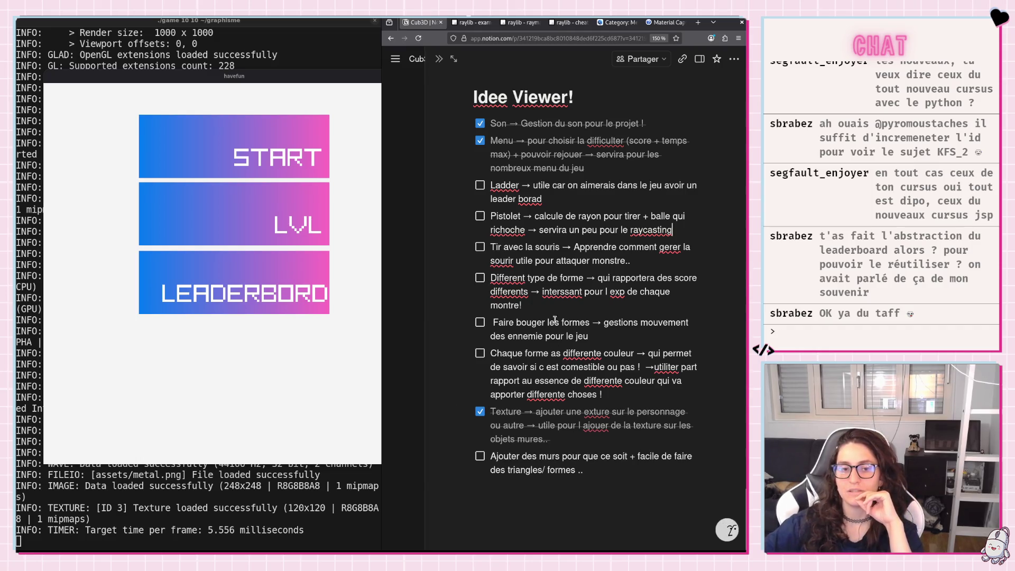
drag(491, 186, 673, 230)
click(543, 200)
key(Right)
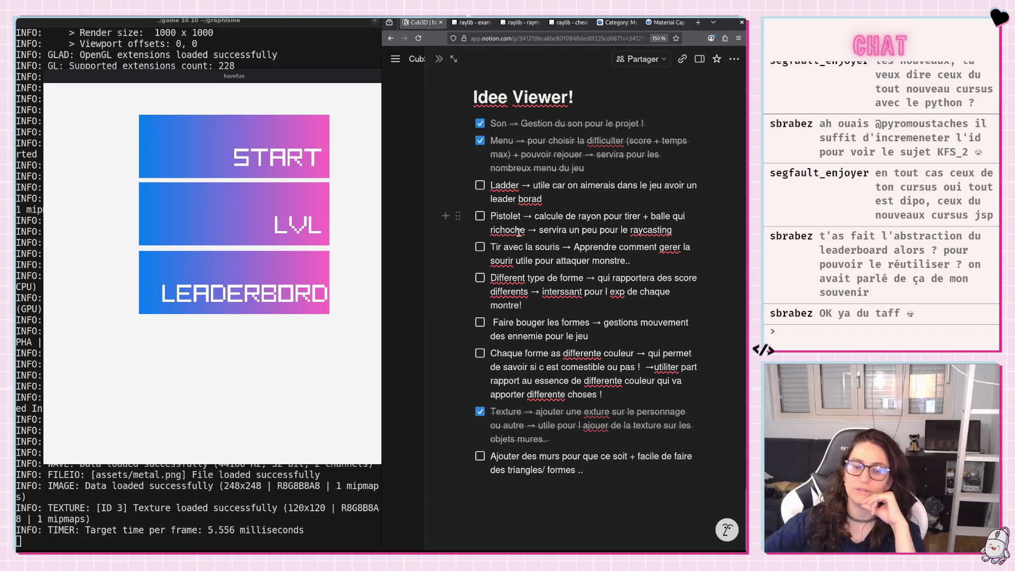
key(Up)
key(Up)
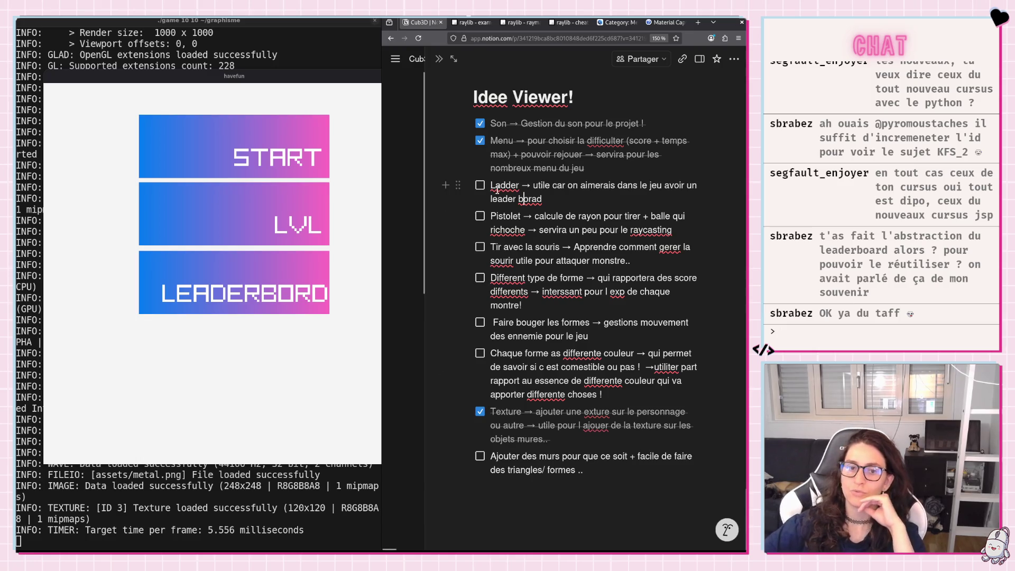
Delete the space so the Ladder line reads leaderborad, then select the block.
drag(491, 185, 543, 198)
click(542, 199)
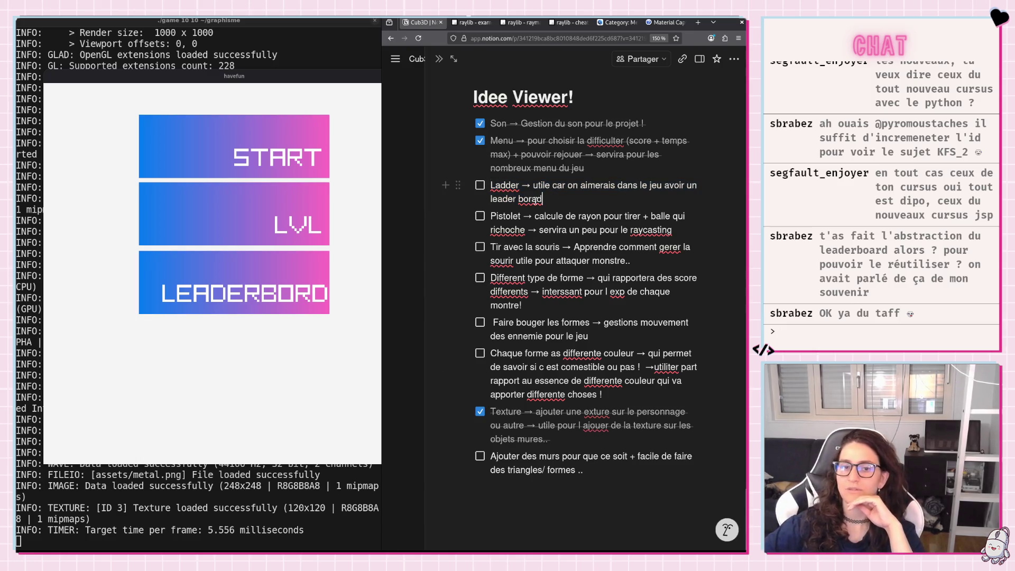
key(BackSpace)
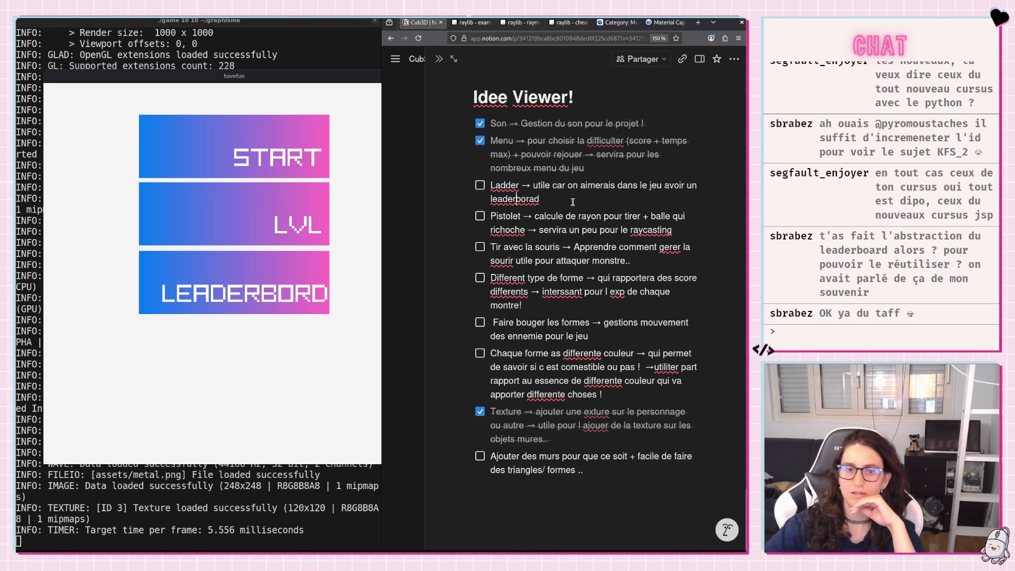
key(Escape)
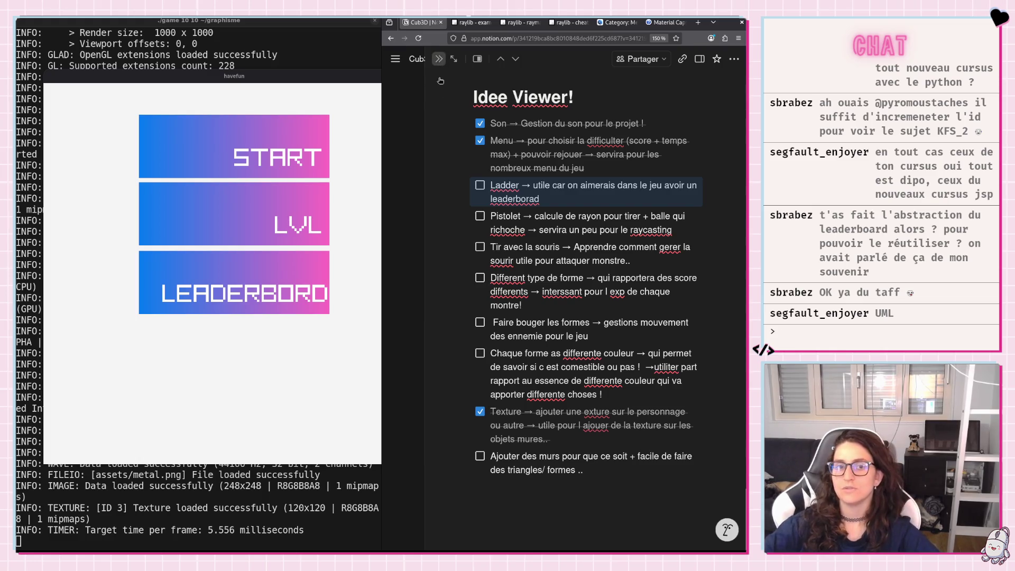
Back in the Cub3D database, add a new idea titled UML and open it as a full page.
click(437, 59)
scroll(539, 317, down, 5)
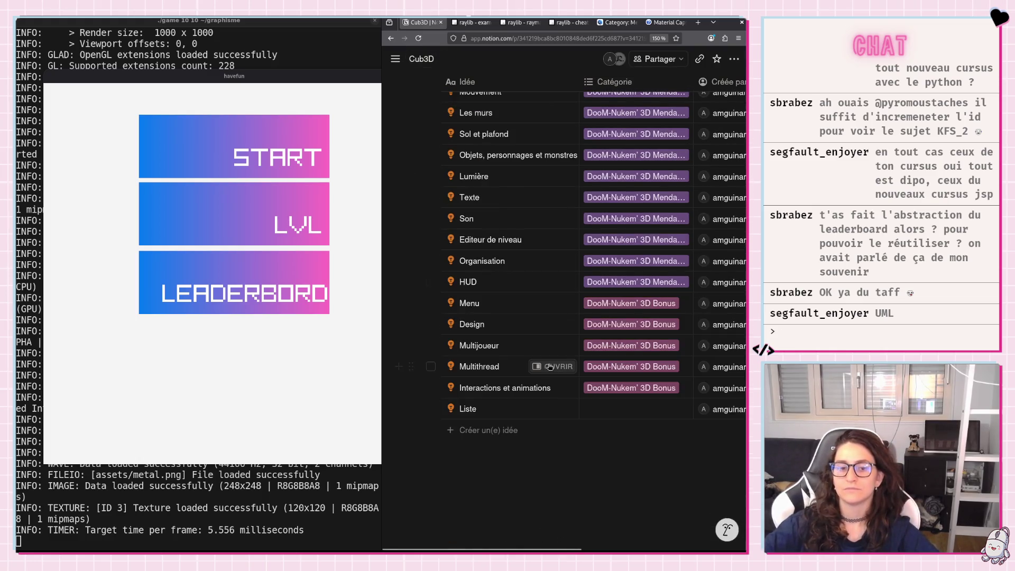
click(505, 430)
text(UML)
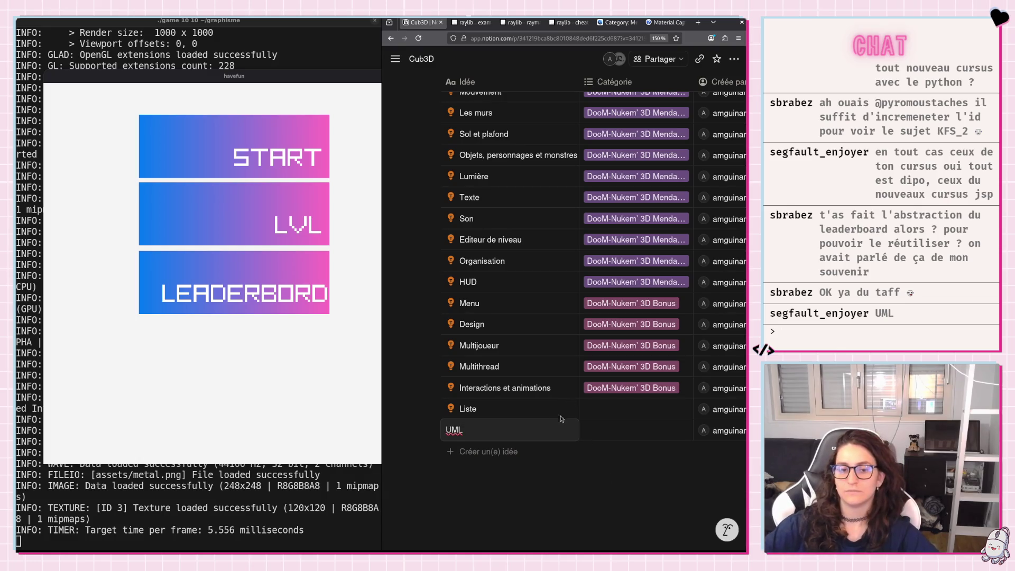
key(Return)
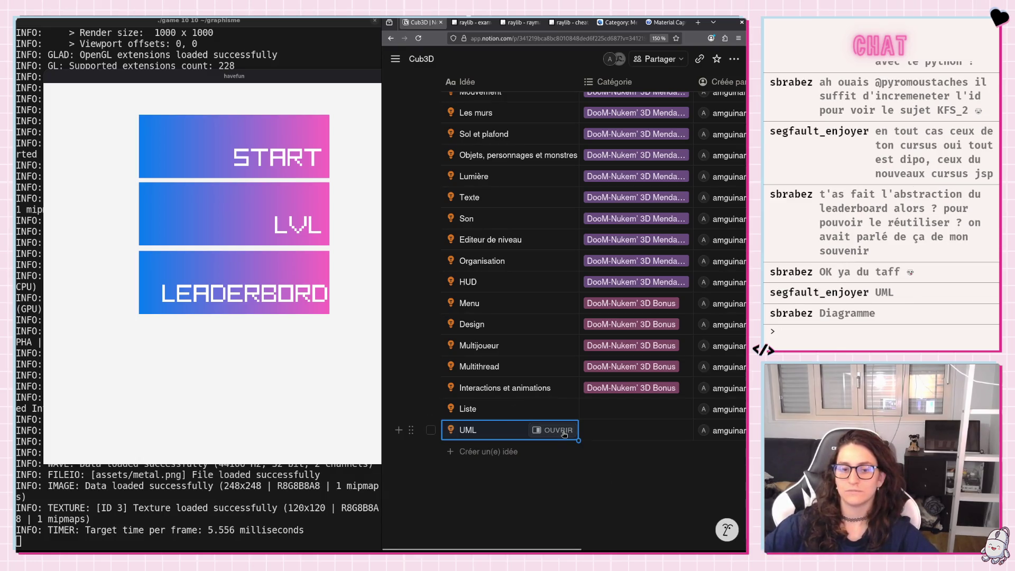
click(559, 430)
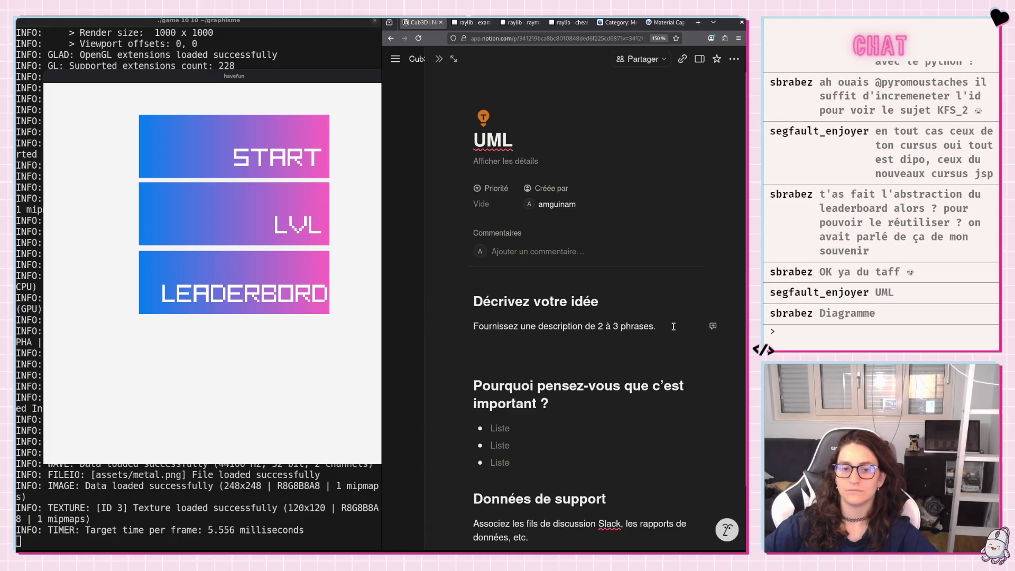
Clear the template description sentence and begin writing a fresh description line.
triple_click(489, 317)
key(BackSpace)
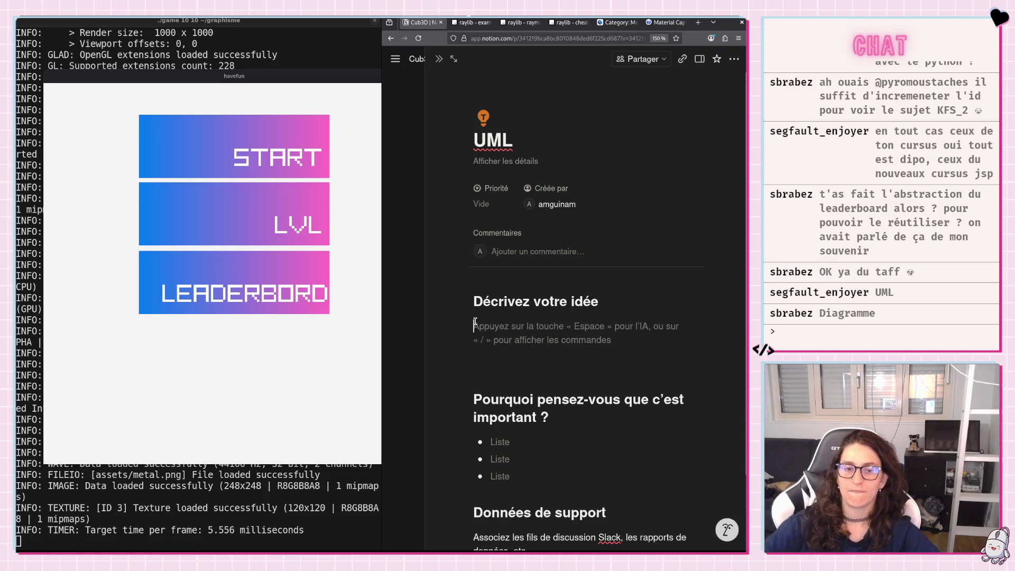
drag(600, 301, 550, 302)
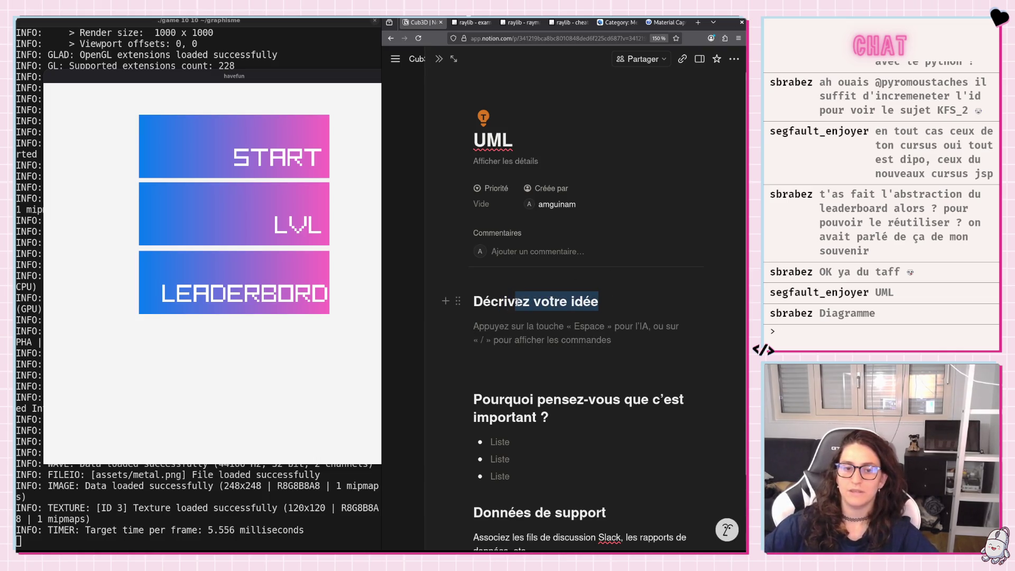
click(540, 332)
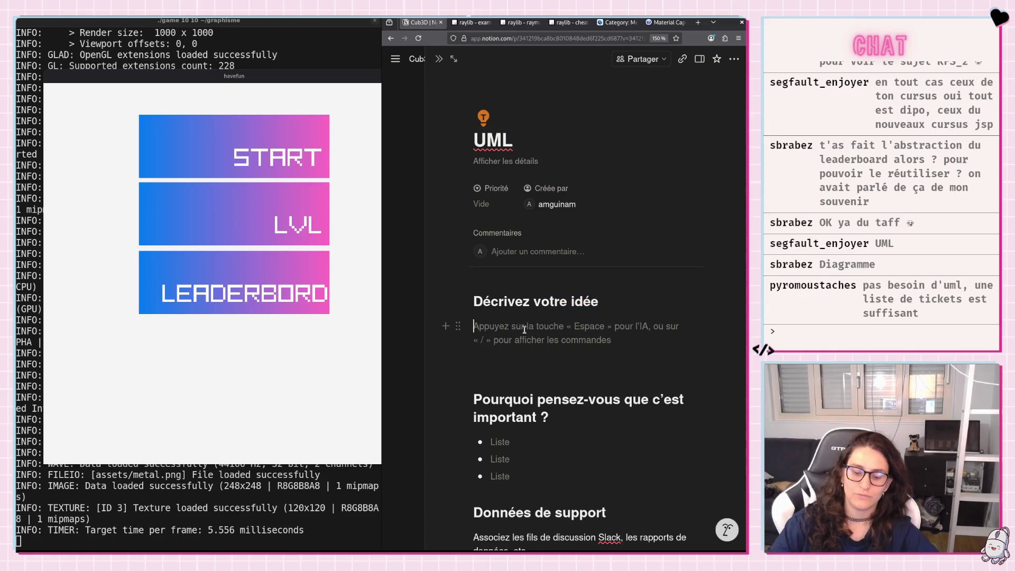
text(c est le )
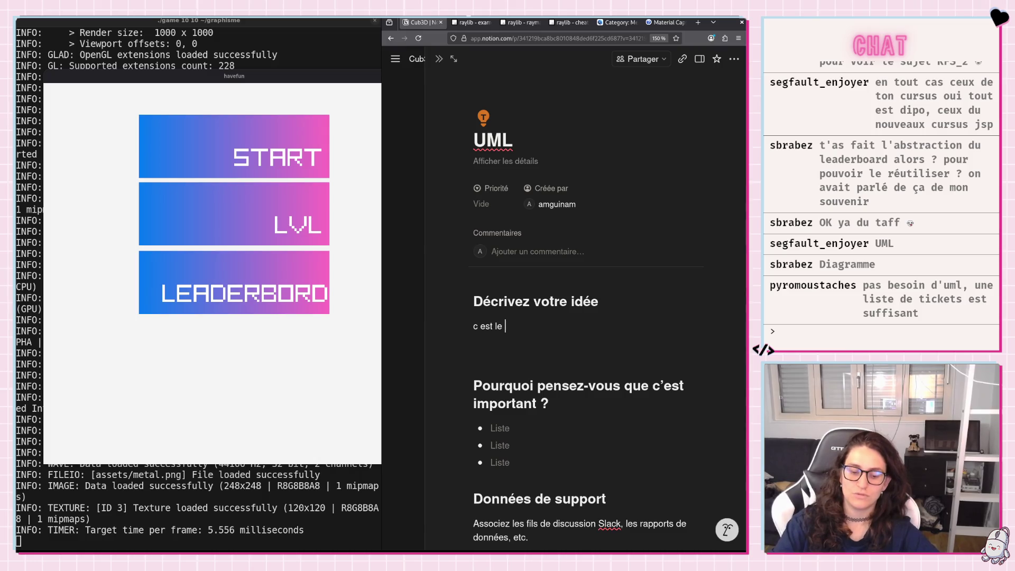
text(shema)
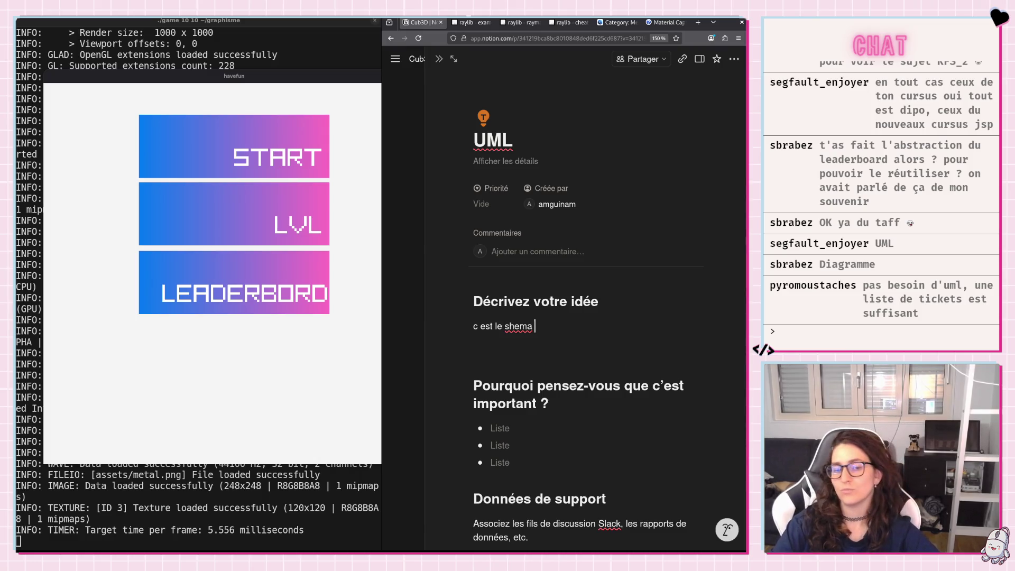
key(BackSpace)
key(BackSpace)
key(BackSpace)
text(C)
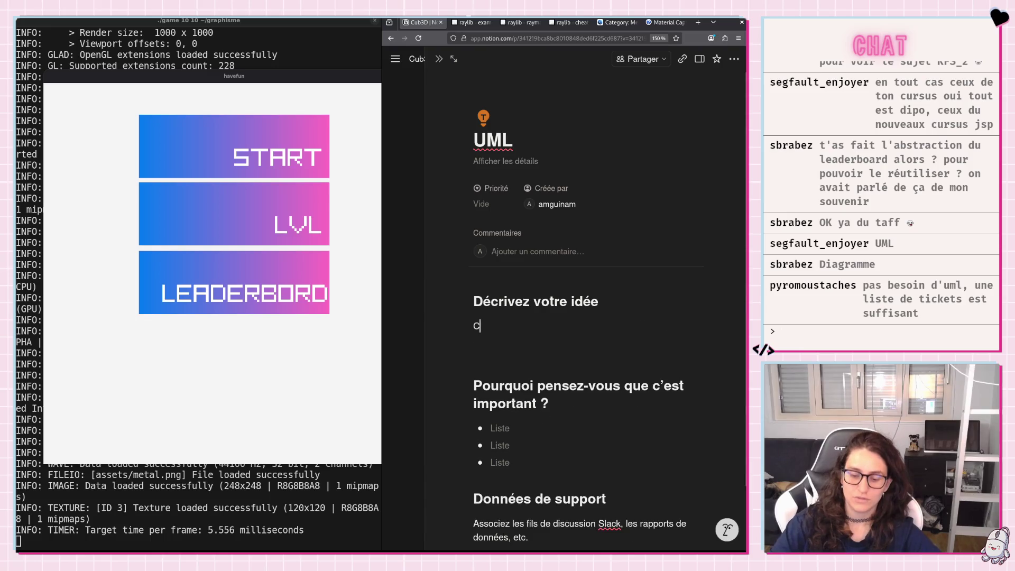
text('est un sh)
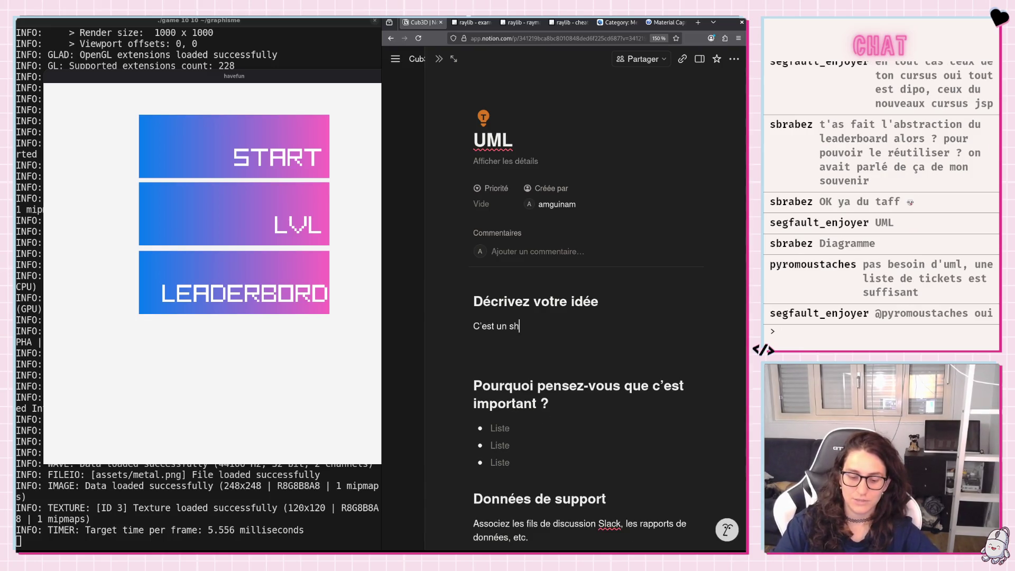
text(ema de tout ce qu i)
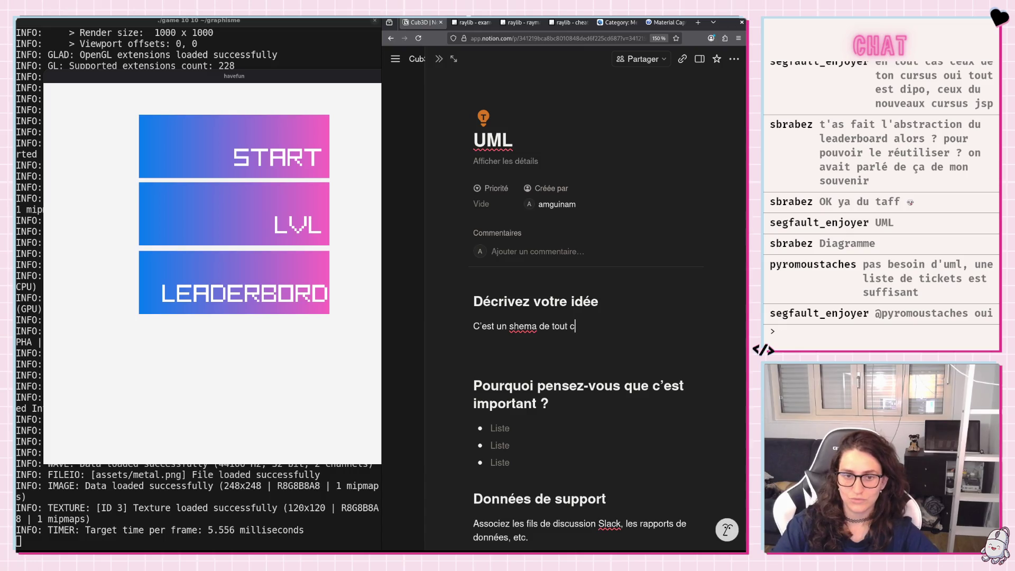
text(l y as d)
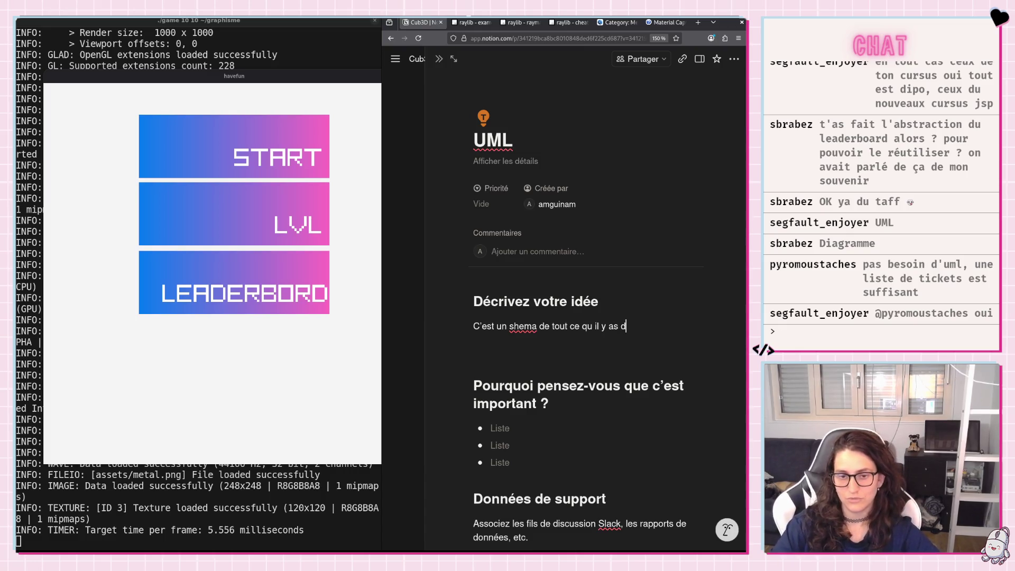
text(ans le pro)
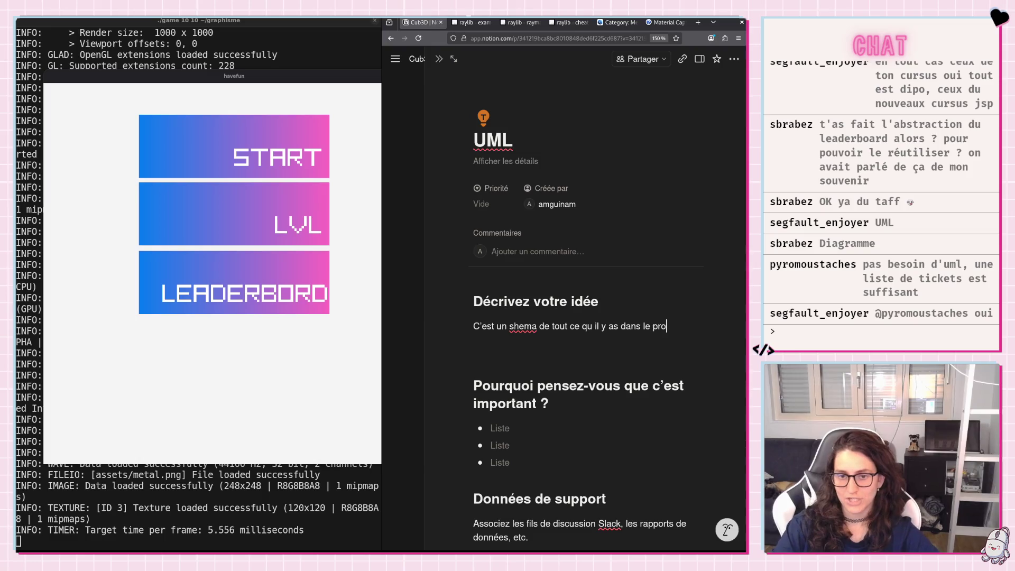
text(jets !)
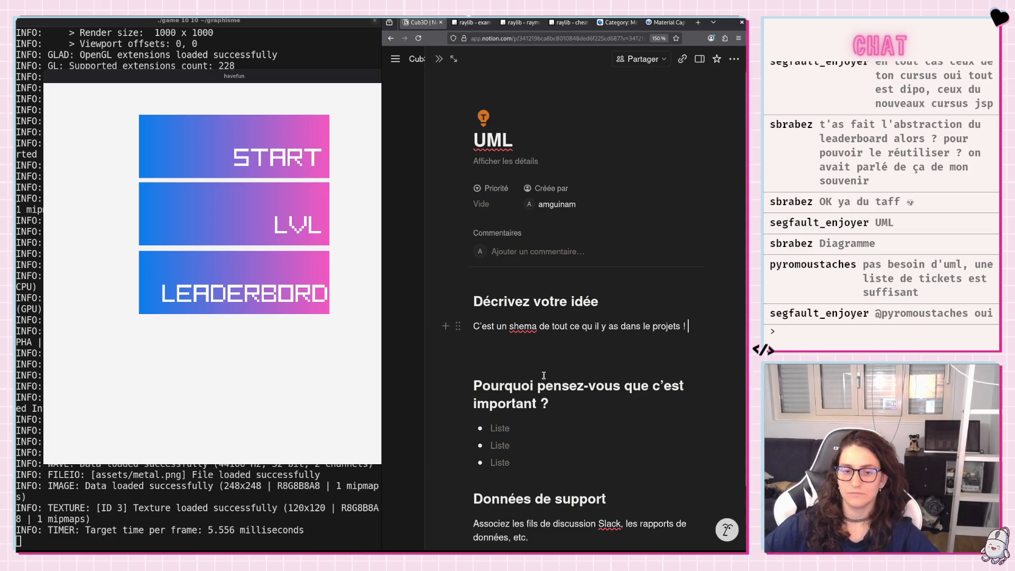
Delete the importance question heading and its three Liste bullets via Supprimer.
click(458, 386)
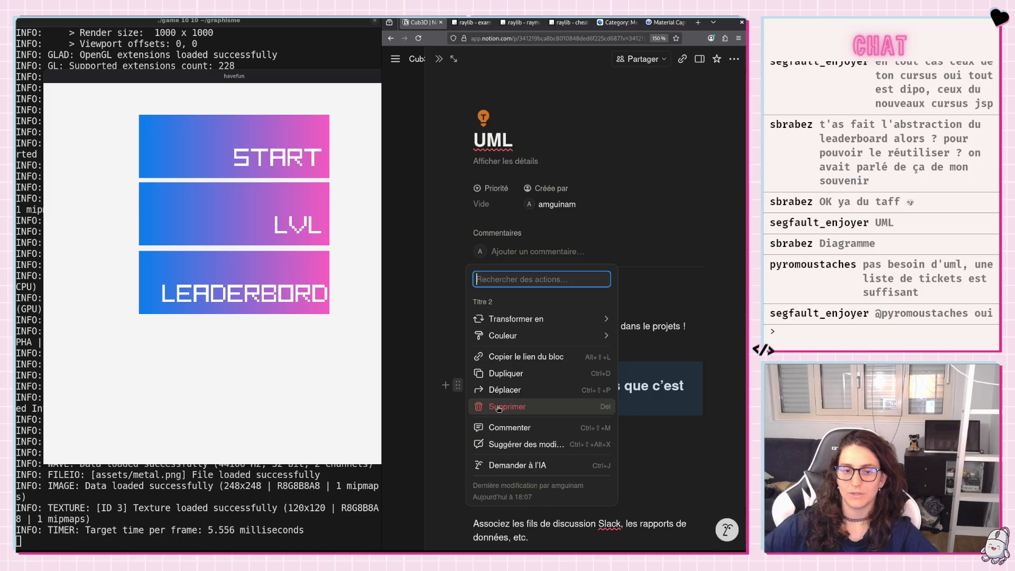
click(471, 402)
click(457, 371)
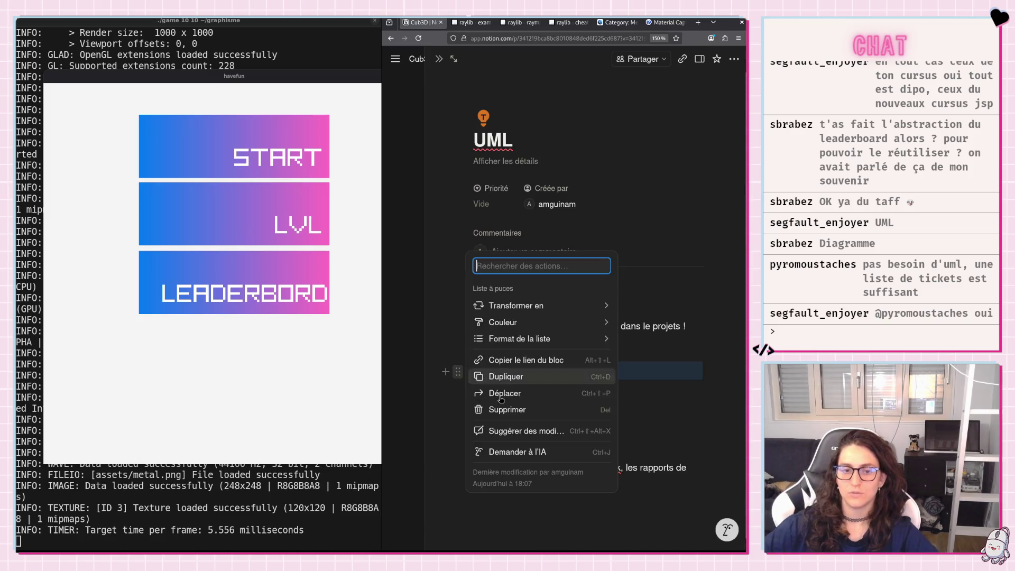
click(498, 410)
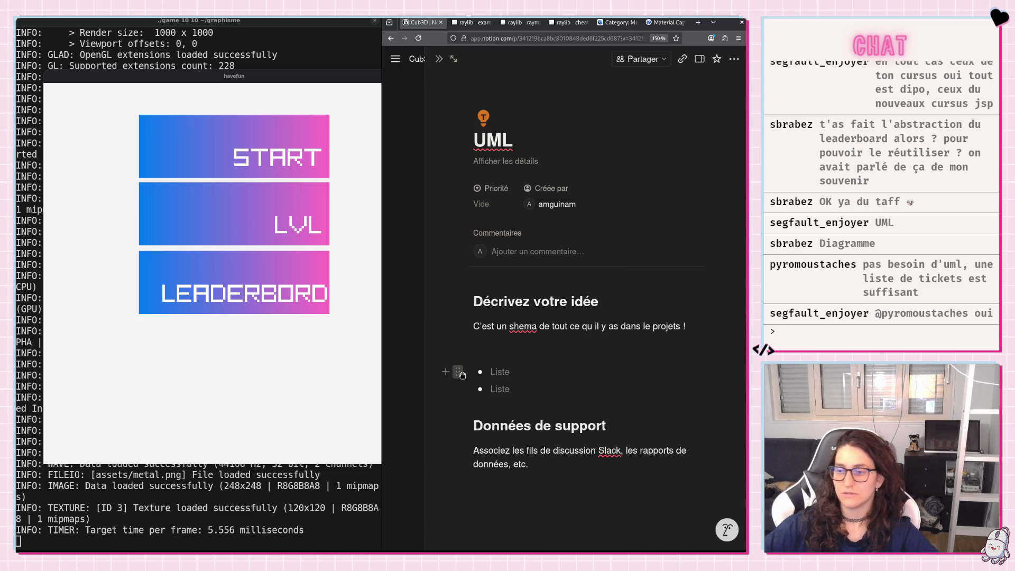
click(458, 371)
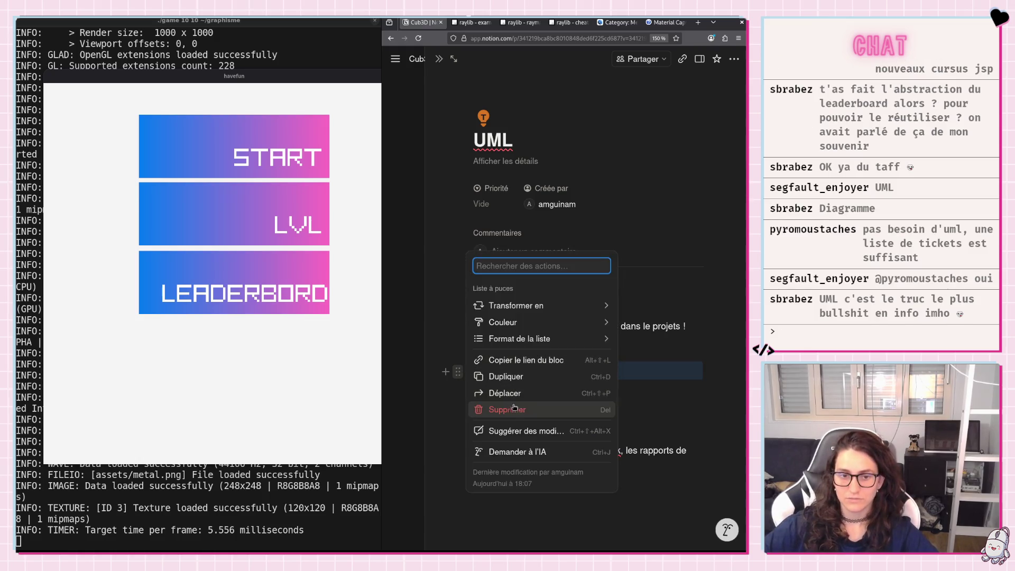
click(508, 409)
click(460, 372)
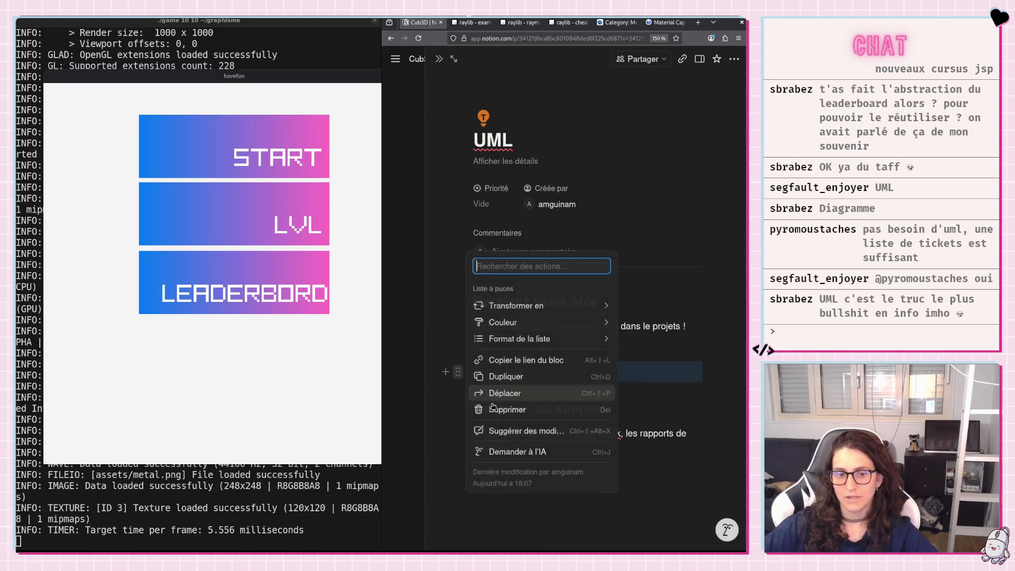
click(486, 411)
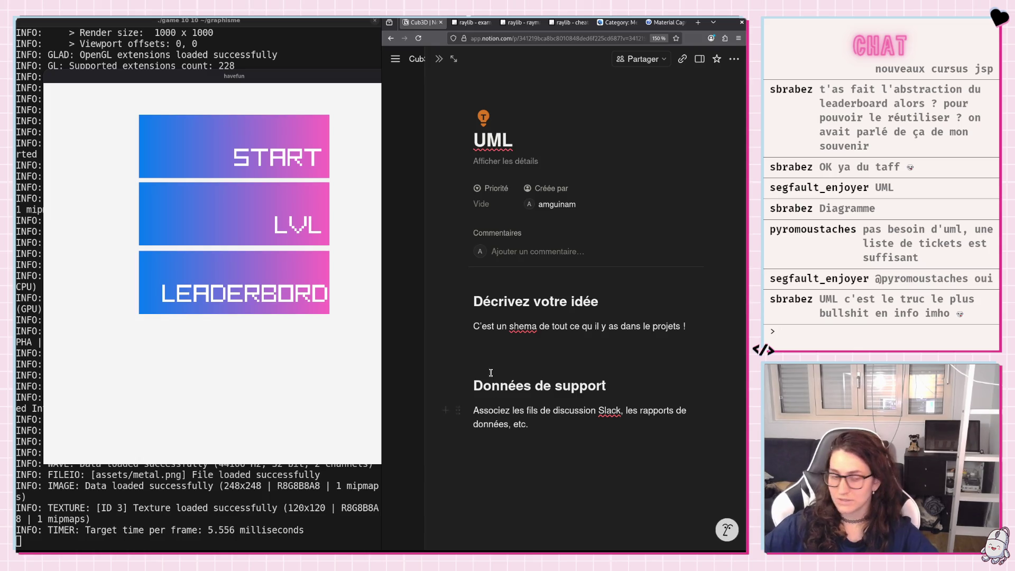
Delete the Données de support heading and its supporting-data text block.
click(458, 384)
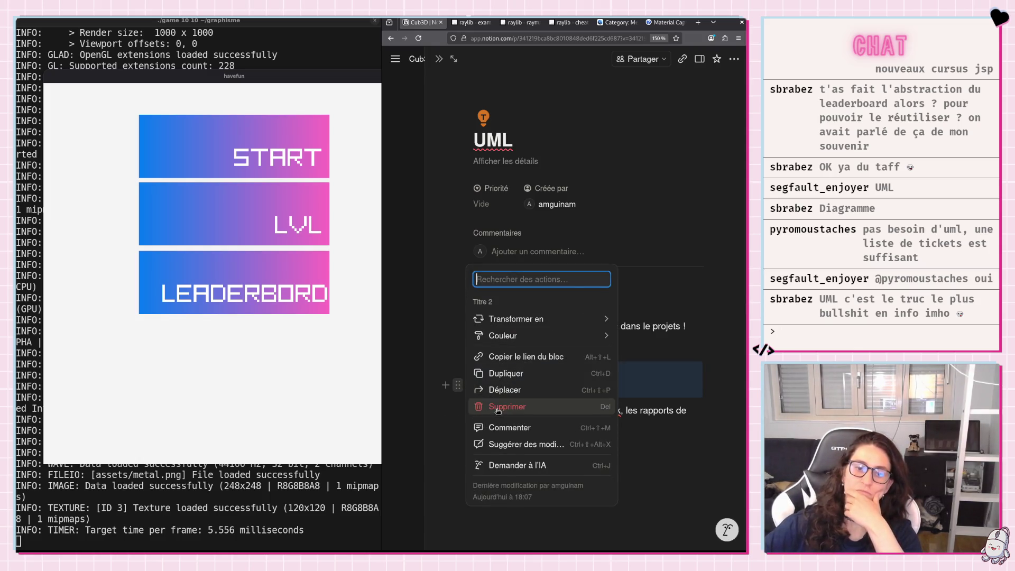
click(492, 406)
click(457, 372)
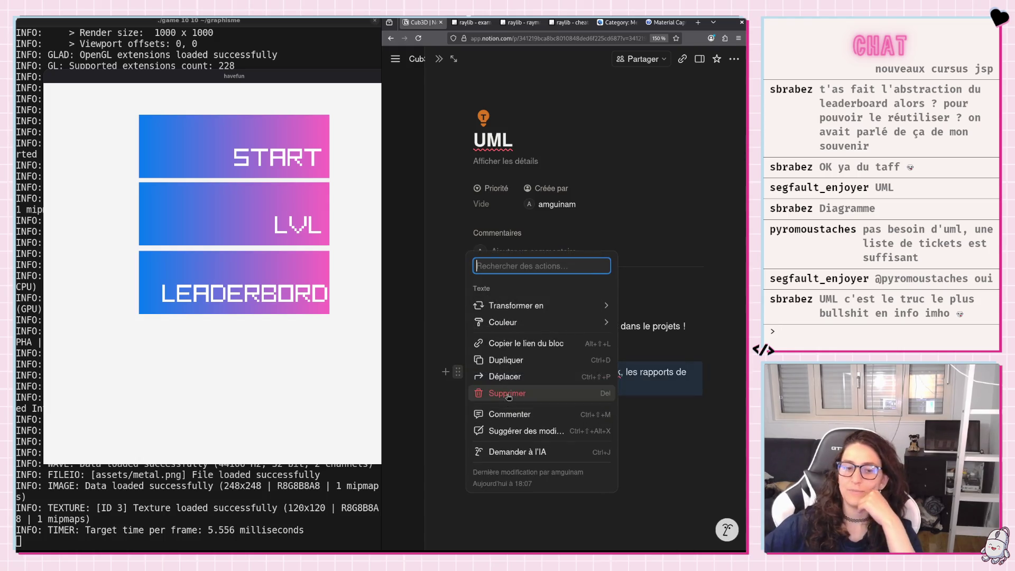
click(508, 394)
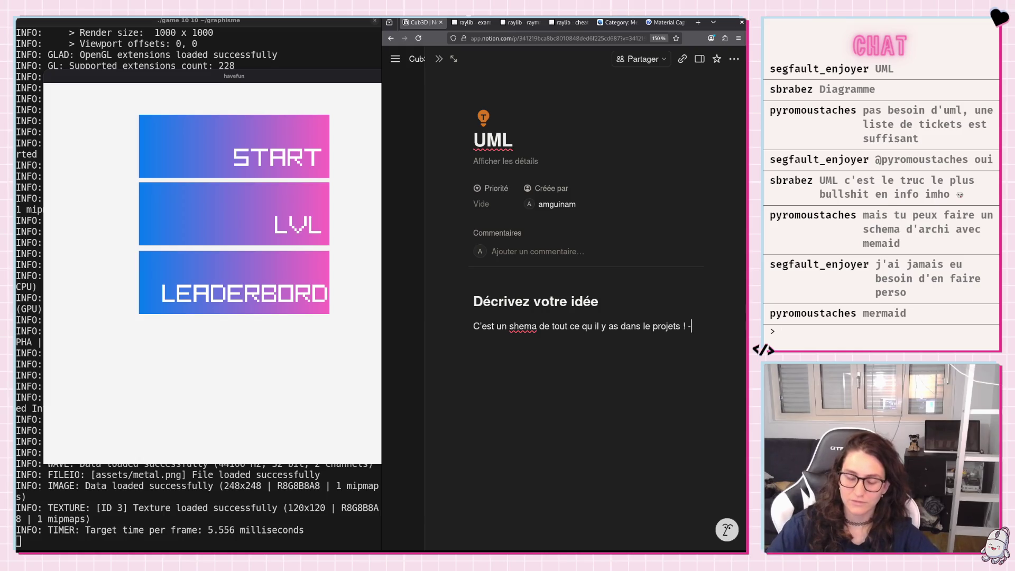
text(->)
text(F)
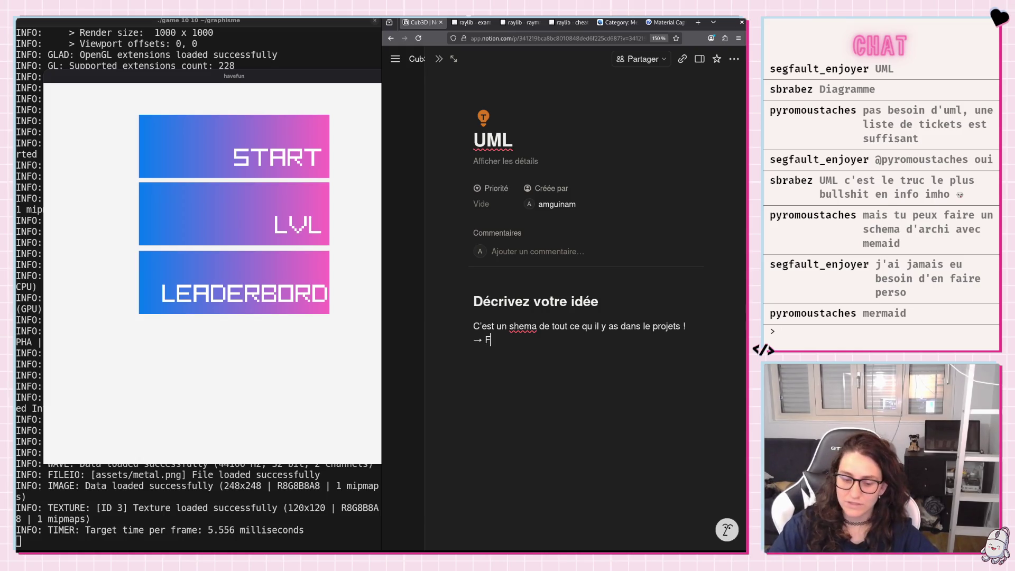
text(isgr)
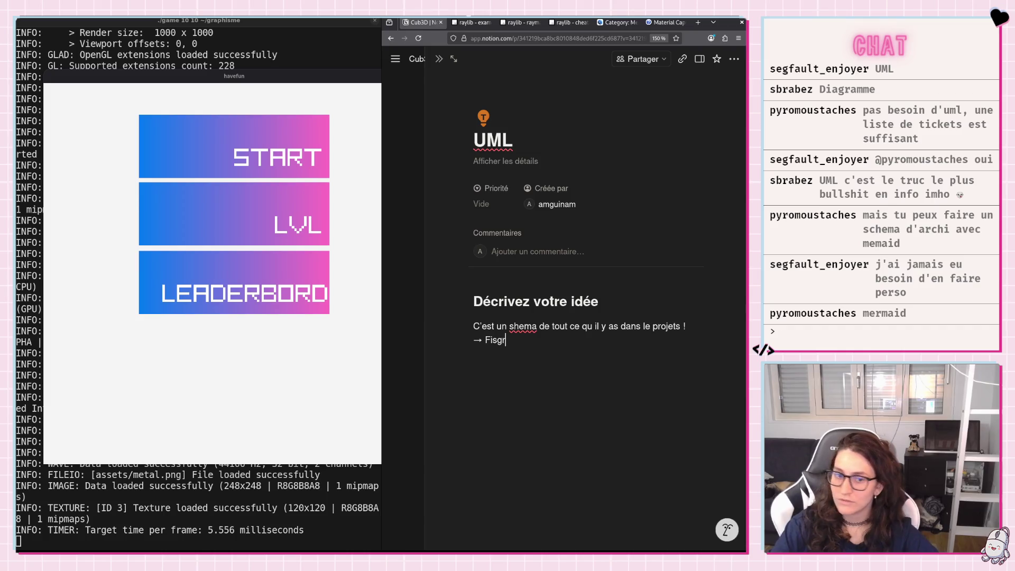
Fix the line ending 'Diagramme ou Shema d'archi..', then delete and restore the paragraph.
key(BackSpace)
key(BackSpace)
key(BackSpace)
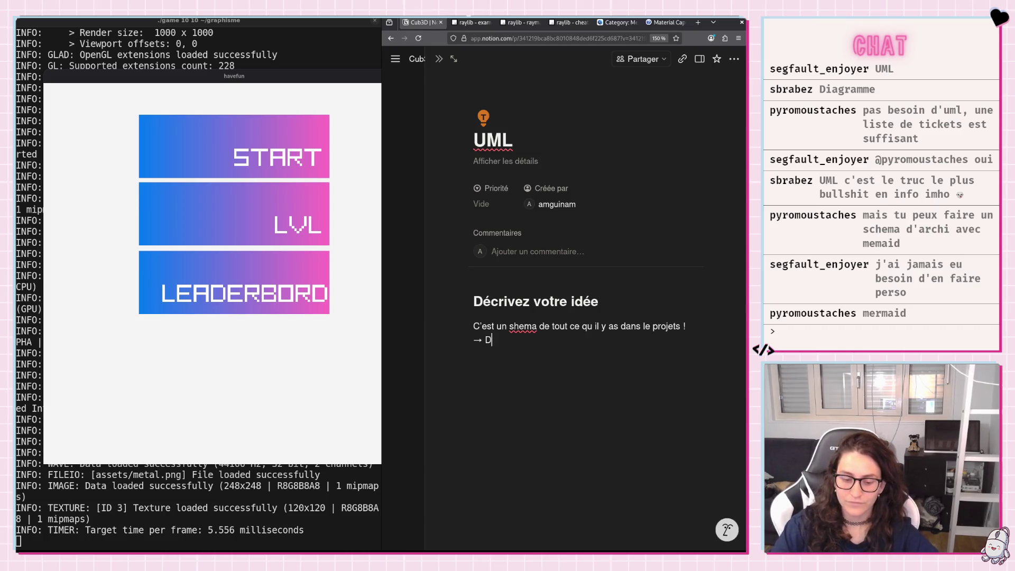
text(agram)
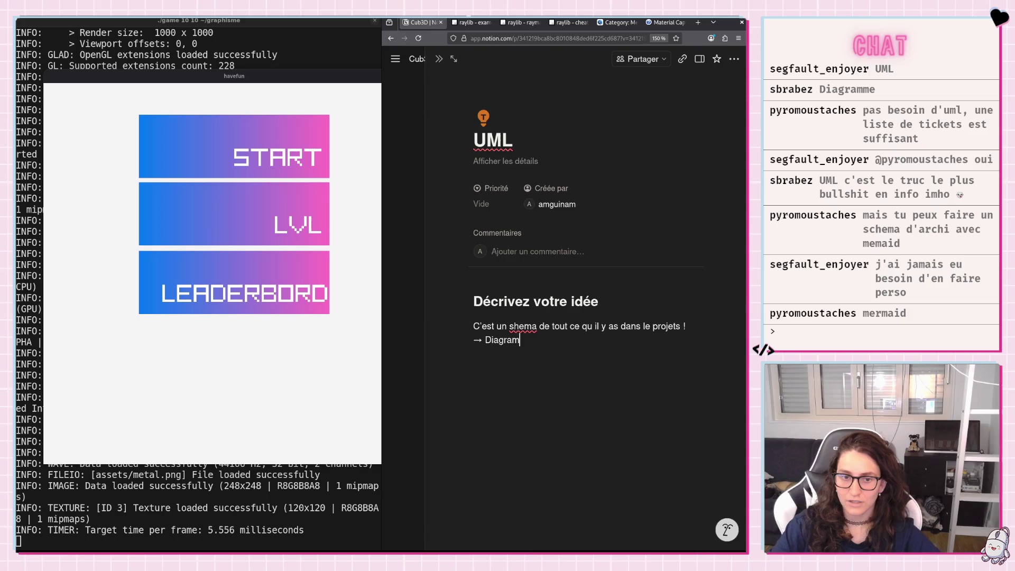
text(me ou S)
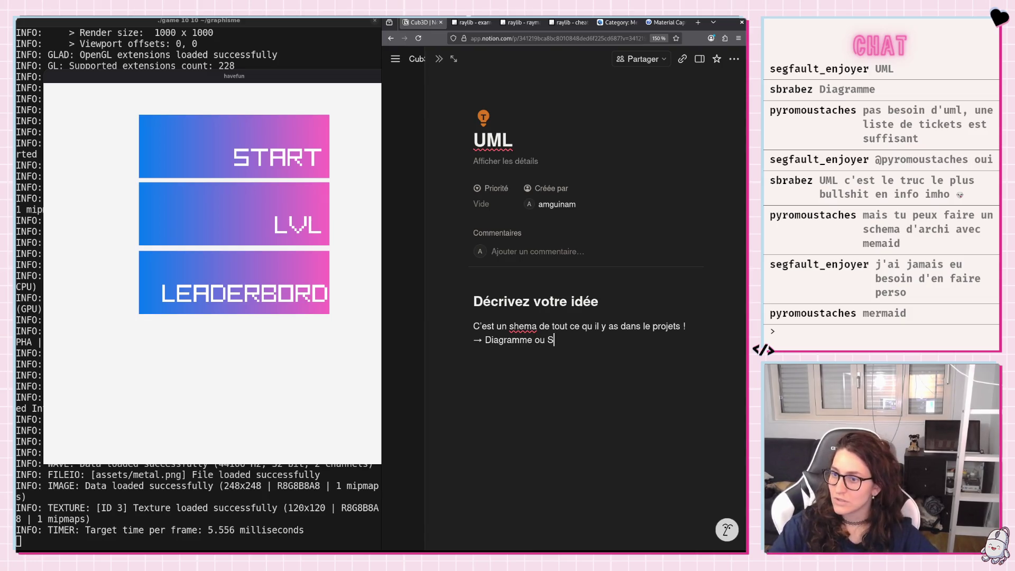
text(hema d)
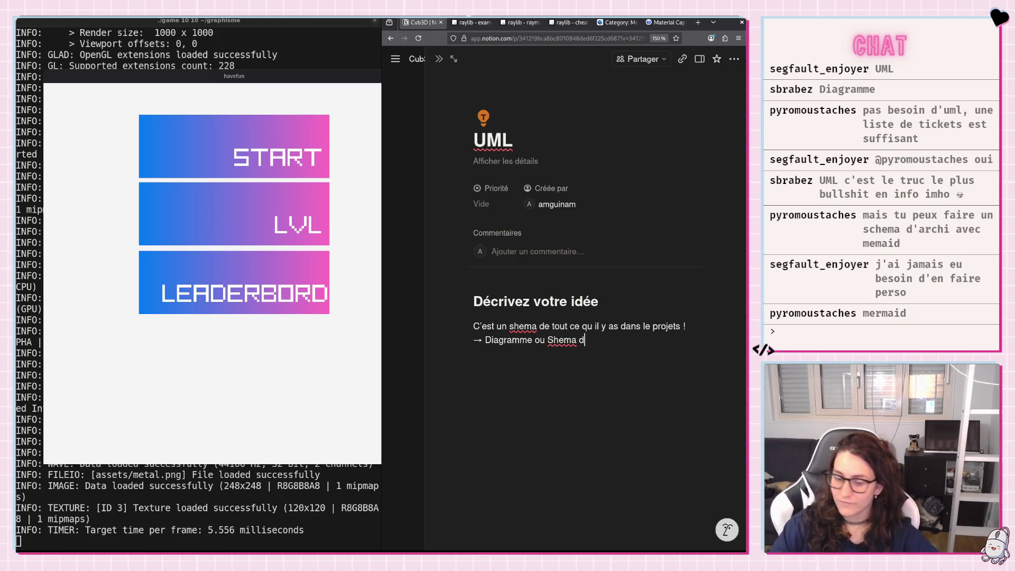
text('archi)
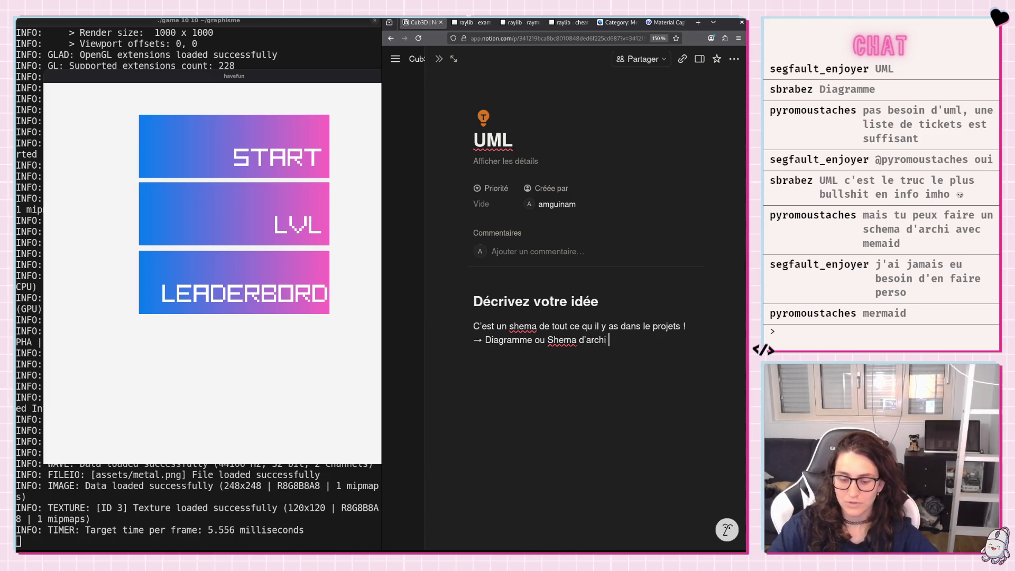
key(Escape)
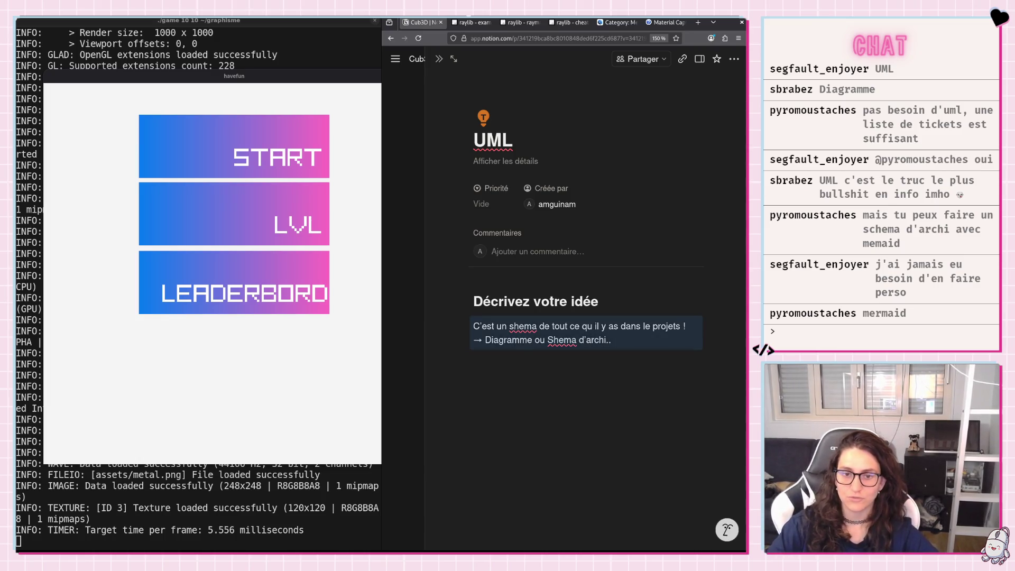
key(BackSpace)
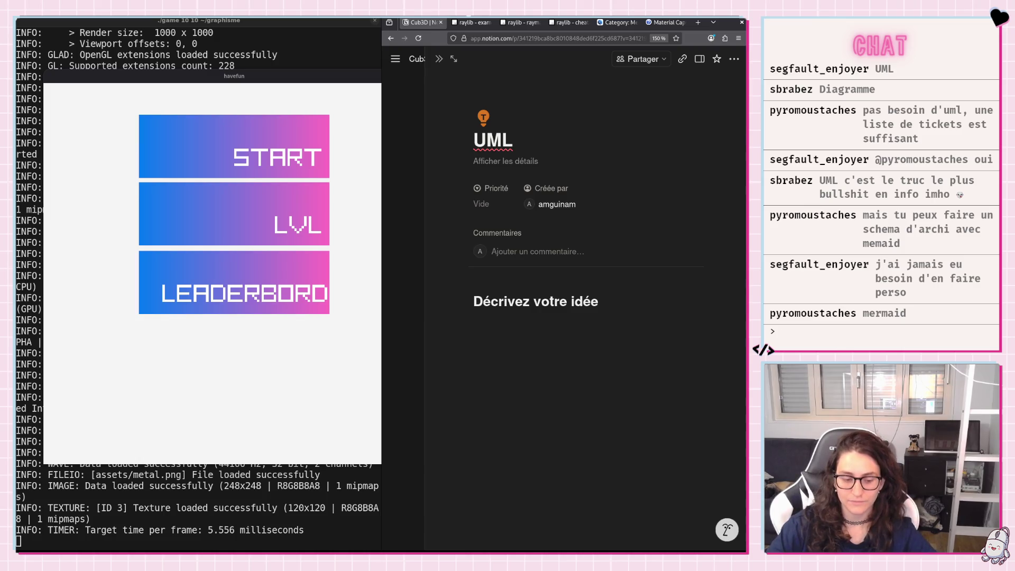
key(ctrl+z)
Add an empty line below the description and open a new browser tab.
key(Return)
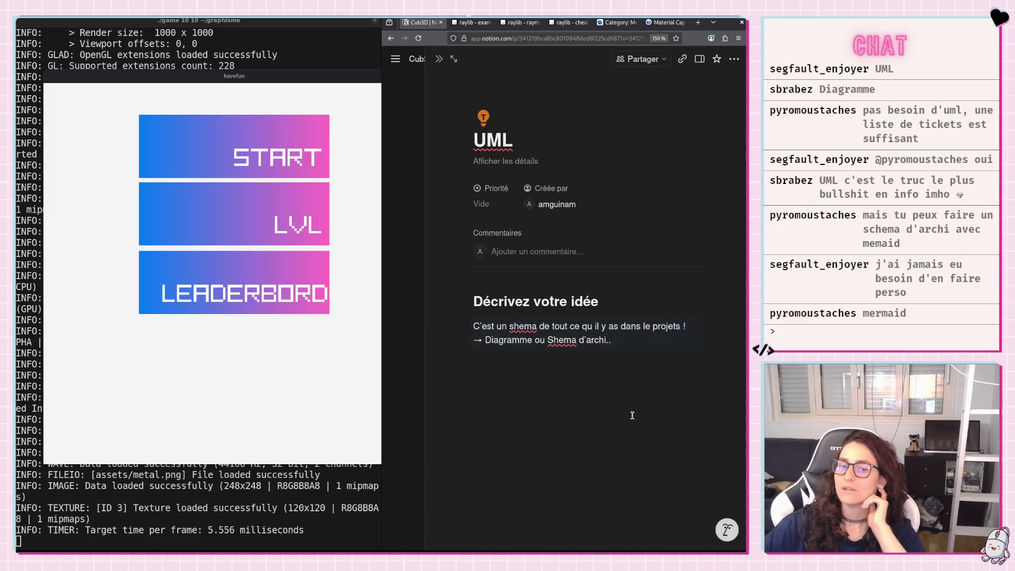
key(Return)
key(ctrl+t)
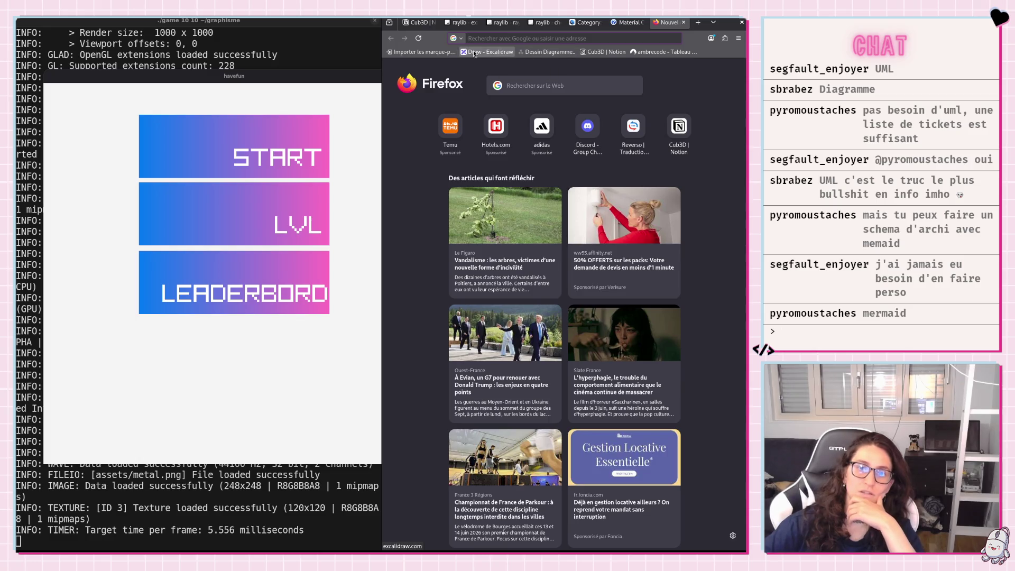
Open the Excalidraw whiteboard from the bookmarks bar.
click(488, 52)
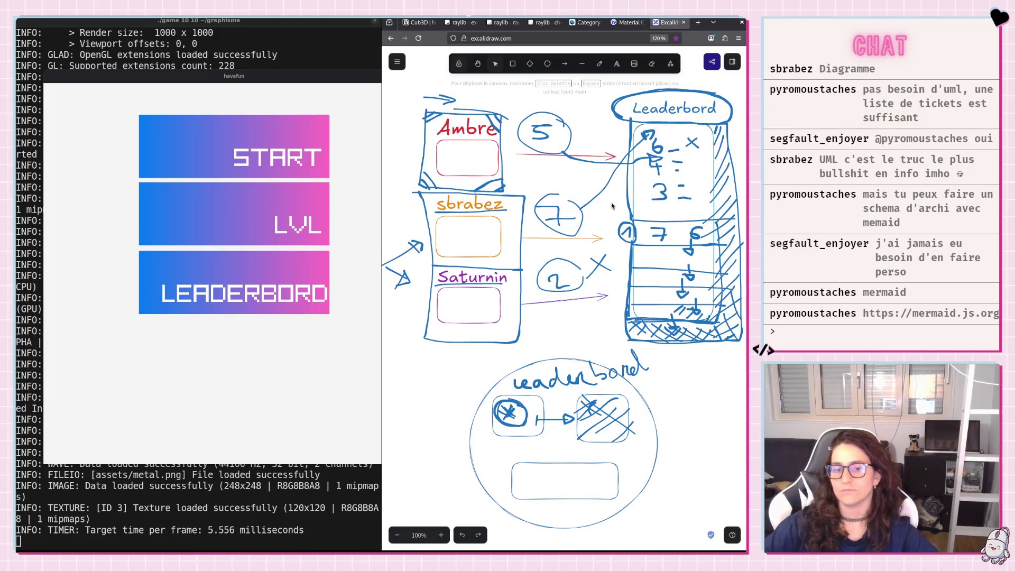
scroll(612, 206, down, 2)
scroll(602, 208, down, 4)
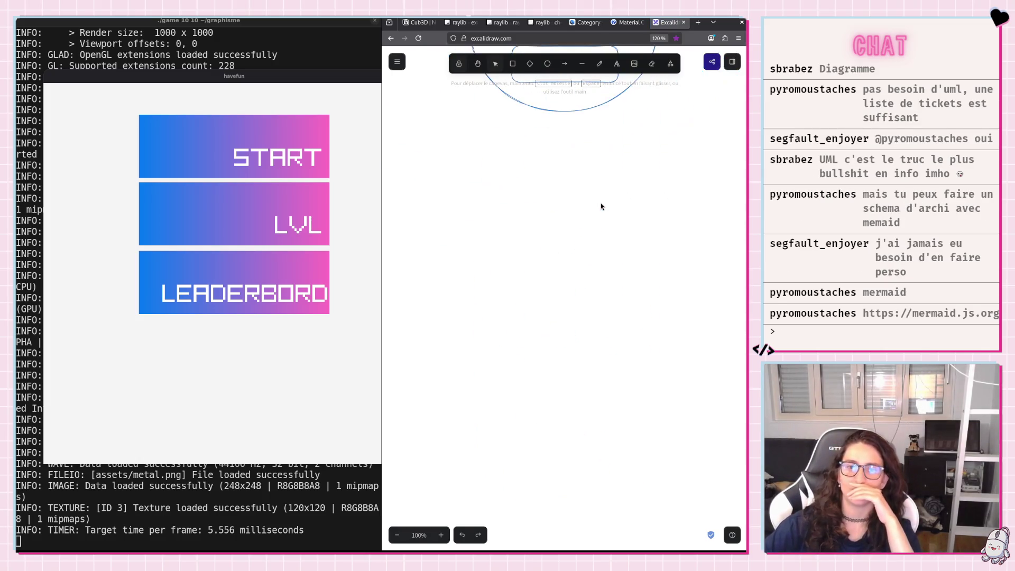
scroll(601, 207, down, 2)
Draw a rounded rectangle on the blank canvas and pick the Text tool for a label.
click(514, 64)
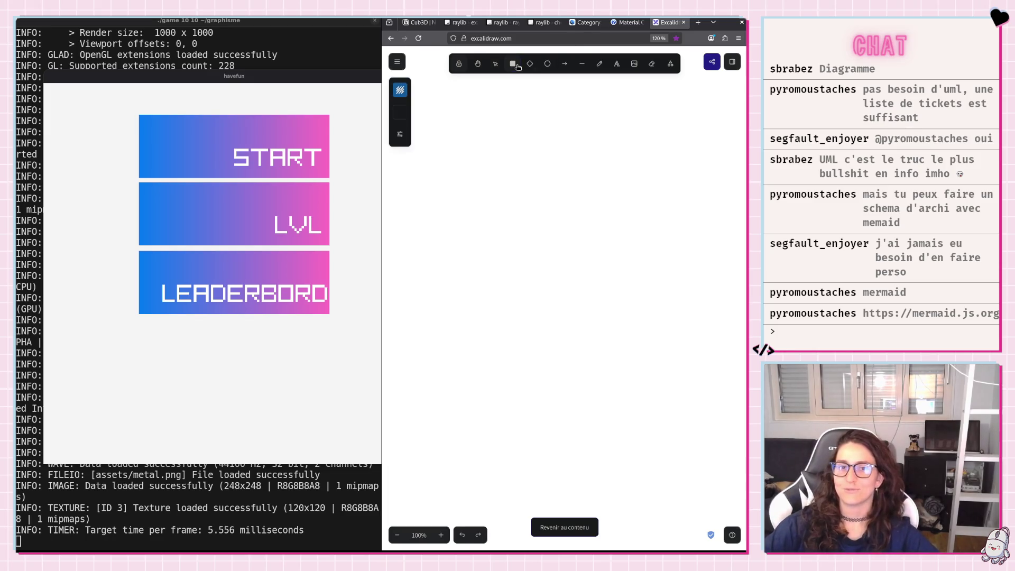
drag(512, 215, 595, 270)
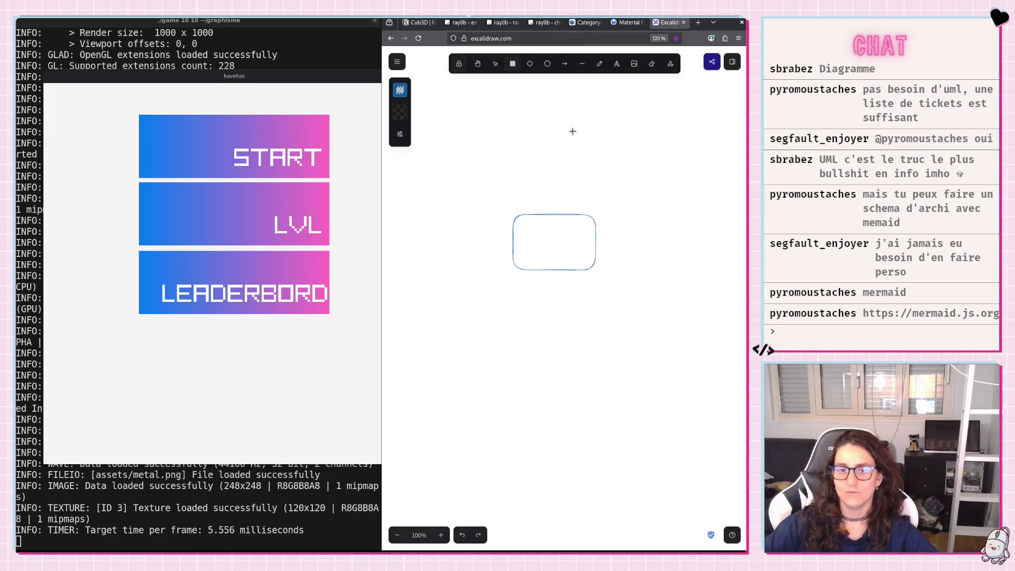
scroll(587, 190, up, 3)
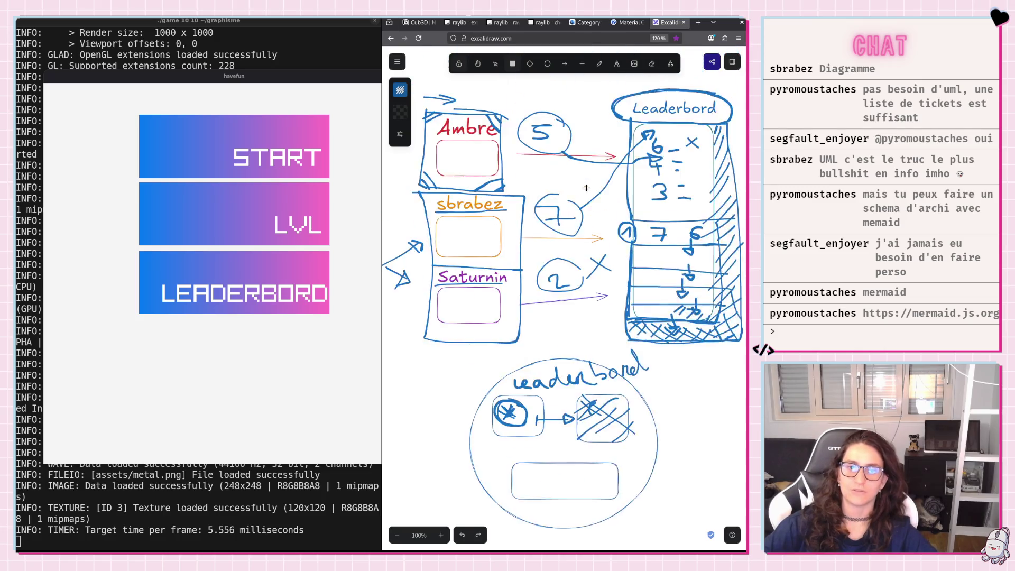
scroll(587, 190, up, 4)
scroll(585, 189, up, 3)
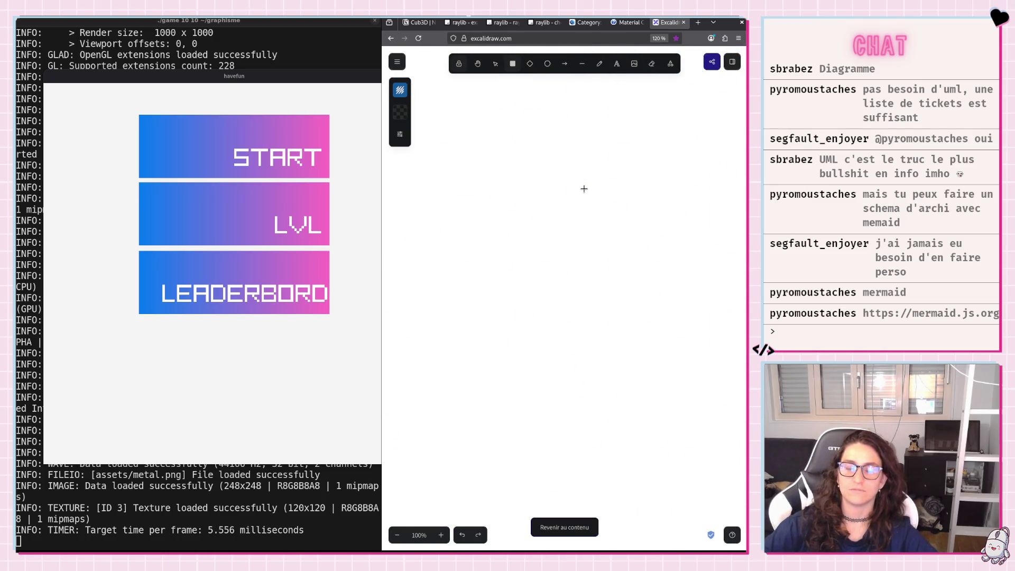
scroll(587, 189, down, 4)
scroll(588, 190, down, 4)
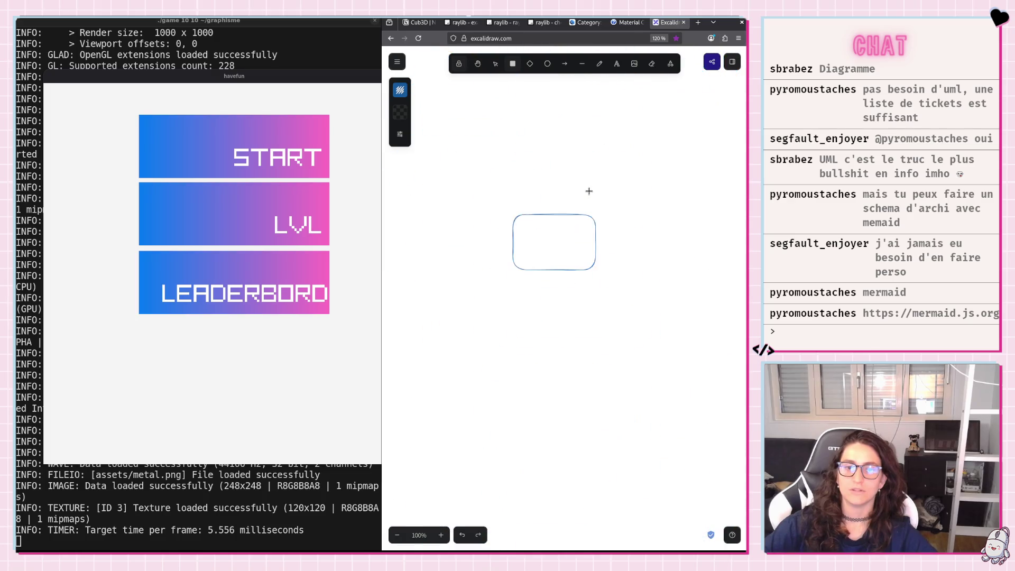
scroll(587, 191, down, 1)
click(617, 63)
text(gr)
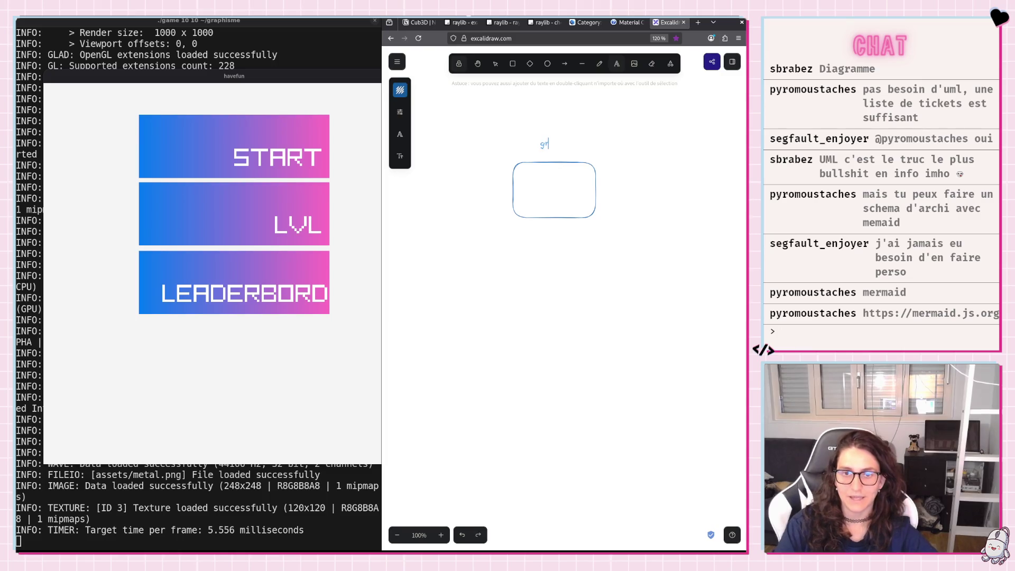
text(aphism)
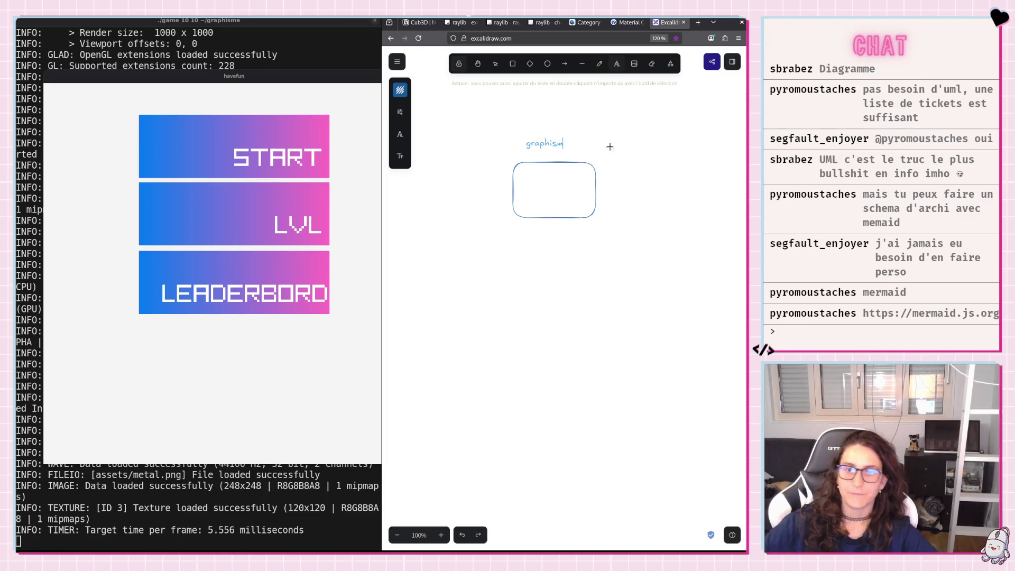
Draw three arrows fanning downward from the rounded rectangle.
click(565, 68)
drag(506, 238, 455, 270)
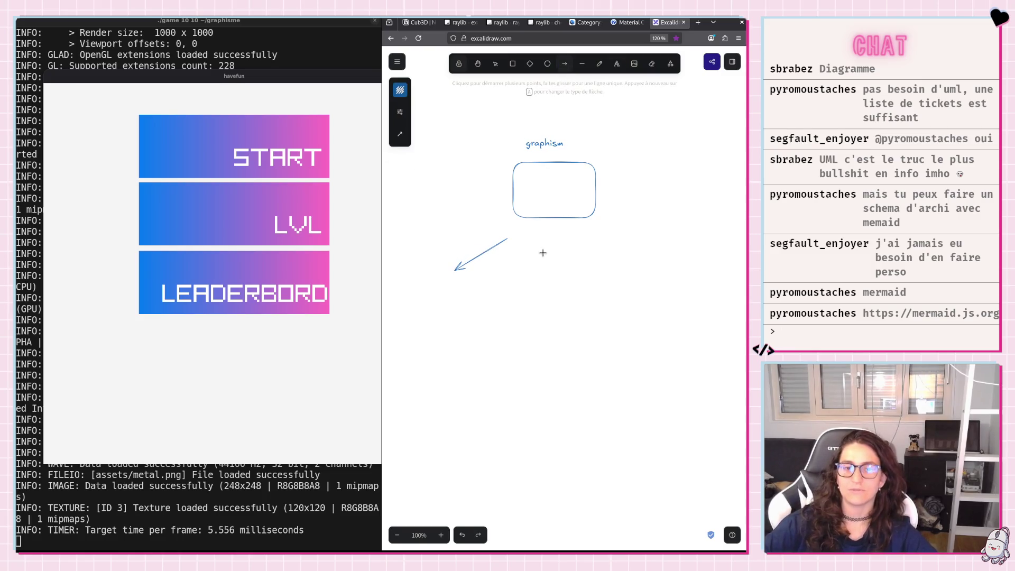
drag(545, 246, 543, 305)
drag(579, 244, 631, 309)
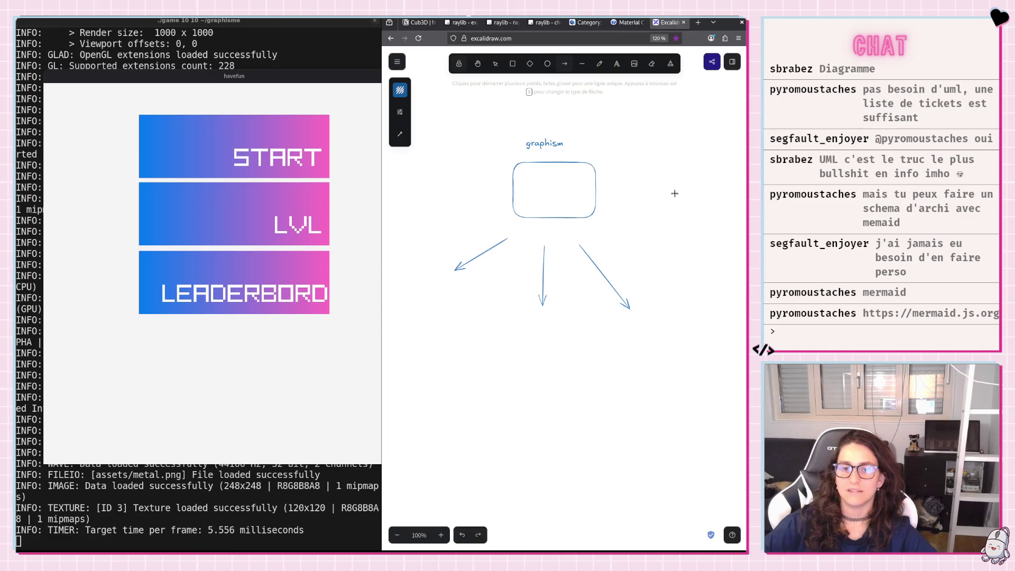
Add a 'leaderbord' text label below, then undo the recent labels and arrows.
click(617, 64)
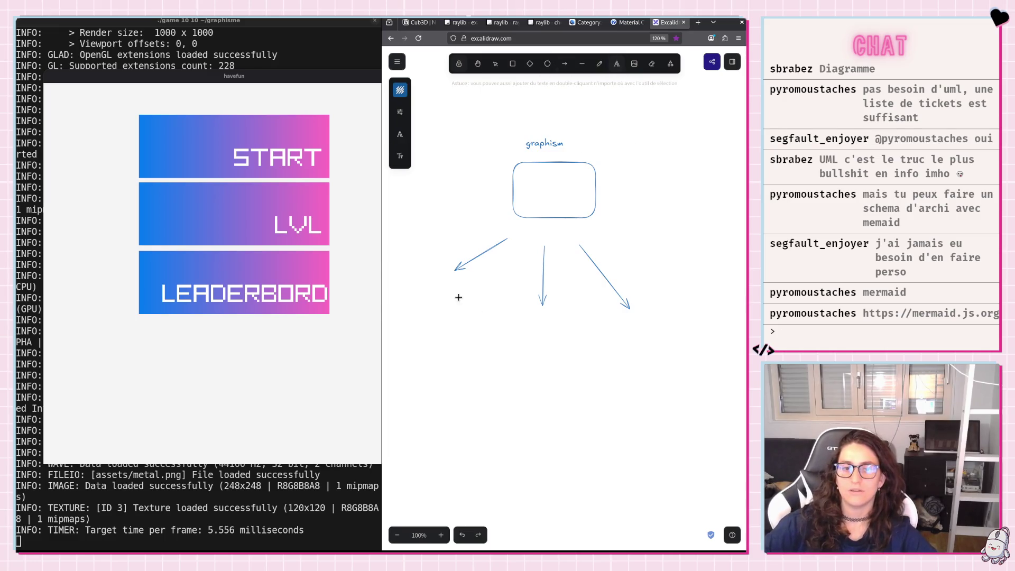
text(leade)
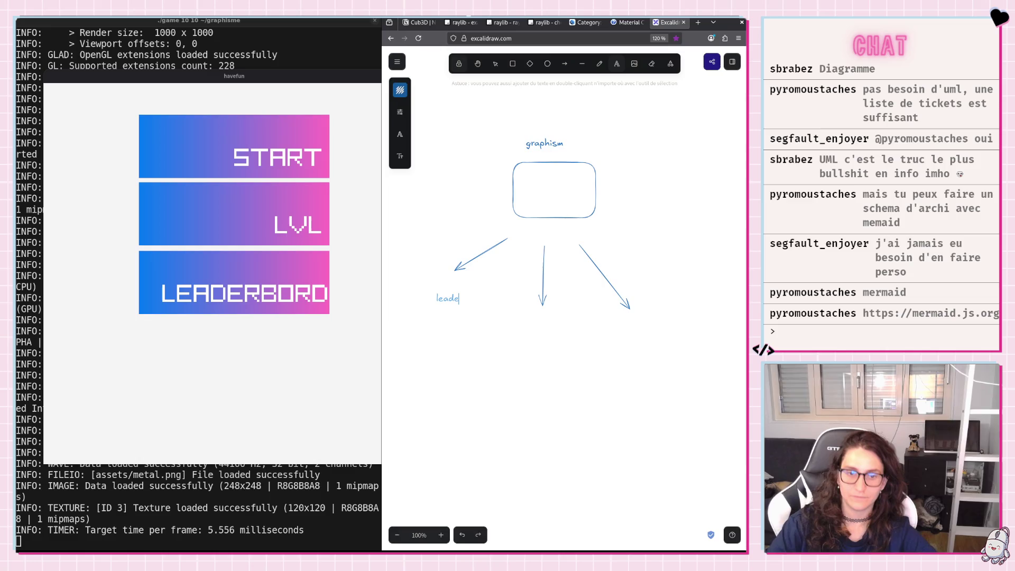
text(rbord)
click(542, 330)
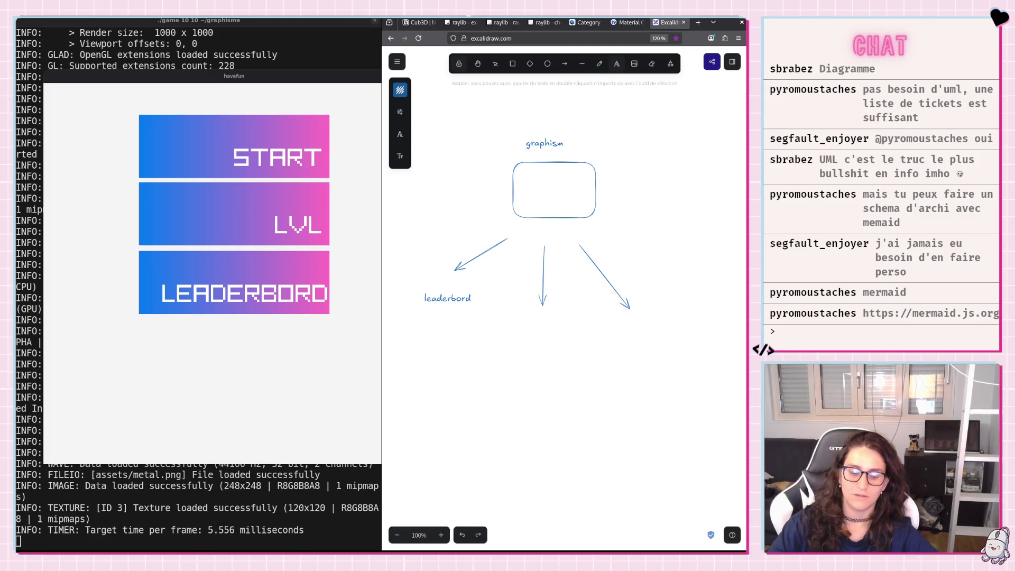
text(mus)
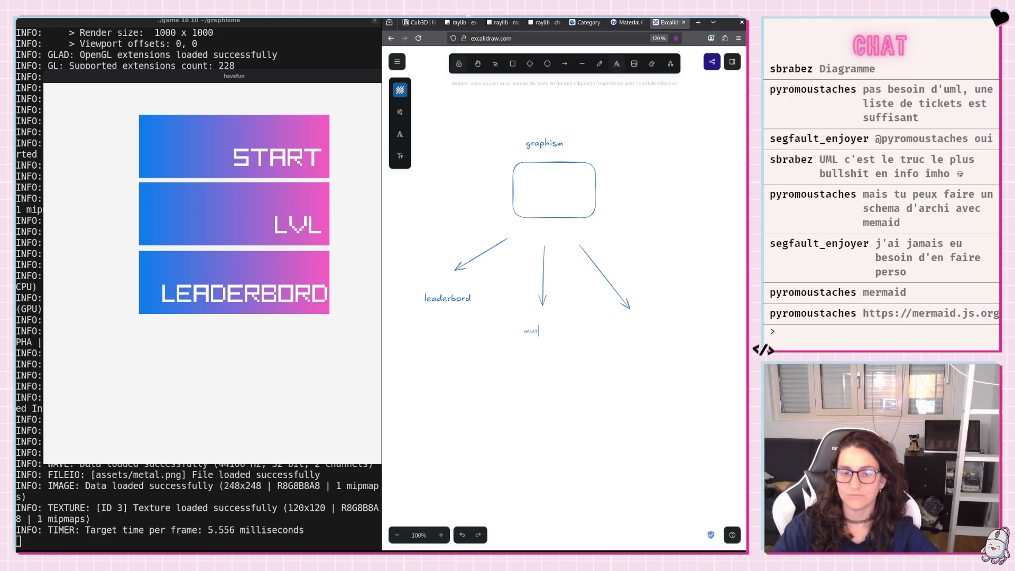
text( ..)
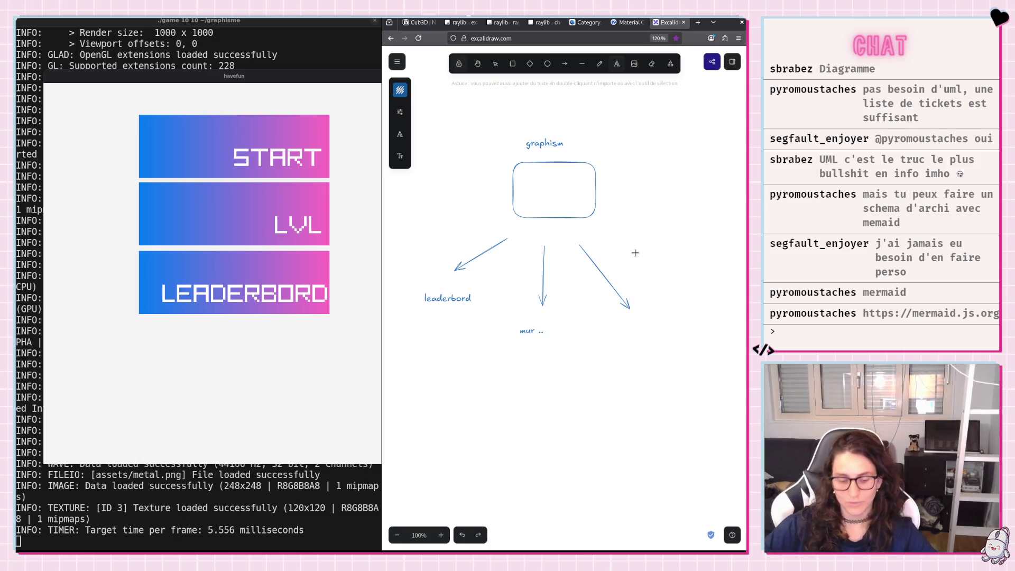
key(ctrl+z)
key(ctrl+z)
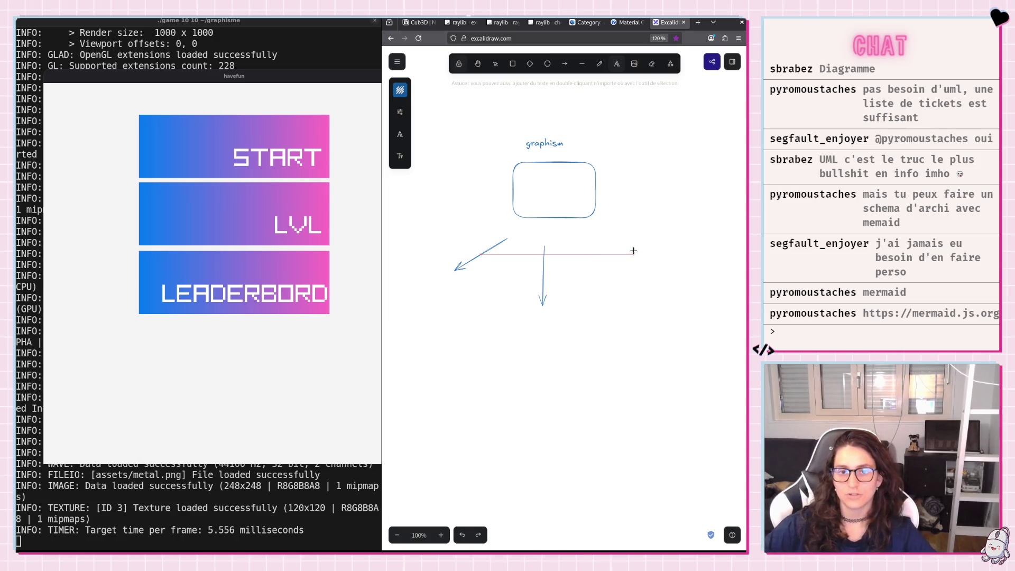
key(ctrl+z)
key(ctrl+z)
key(ctrl+z)
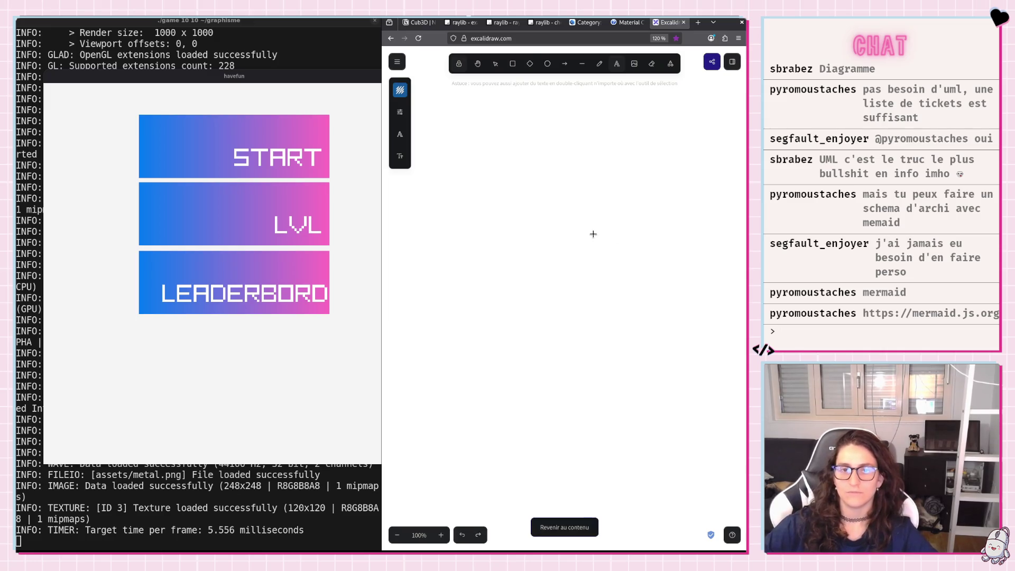
scroll(603, 237, up, 5)
scroll(596, 216, down, 3)
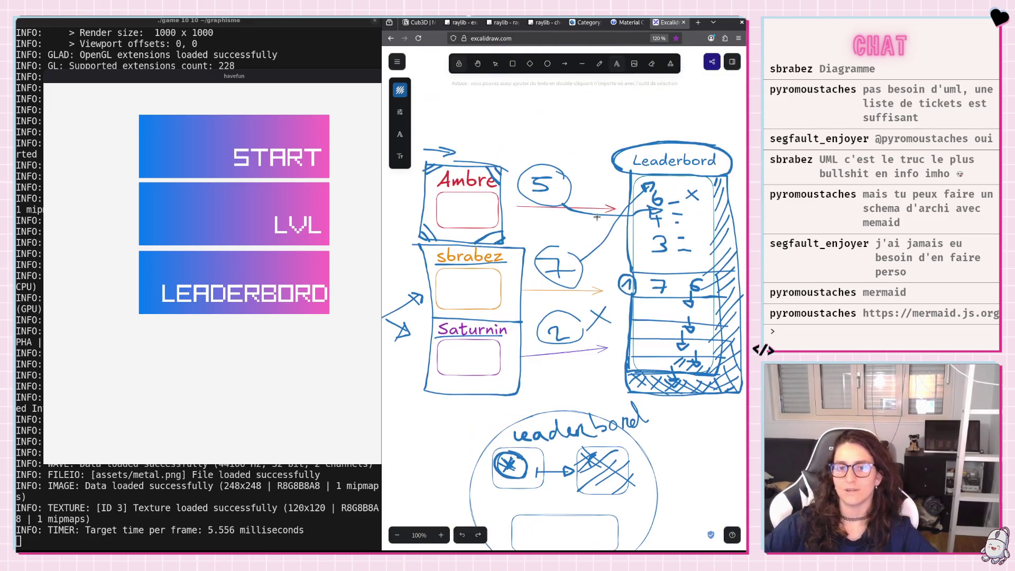
Close the Excalidraw tab to get back to the Notion UML page.
click(683, 22)
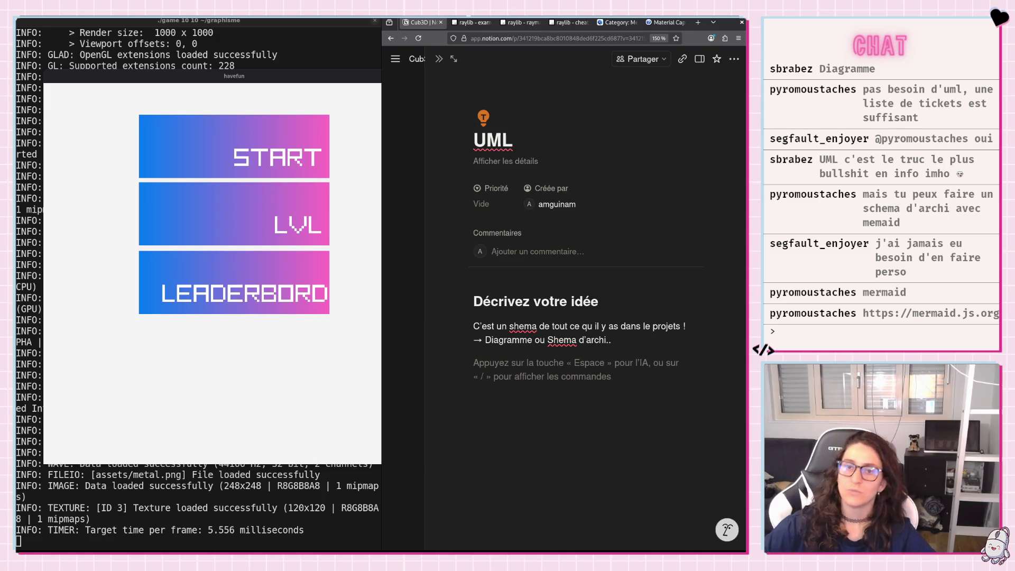
Load mermaid.js.org in a new tab and dismiss the translation offer and welcome question.
click(697, 24)
text(https://mermaid.js.org/)
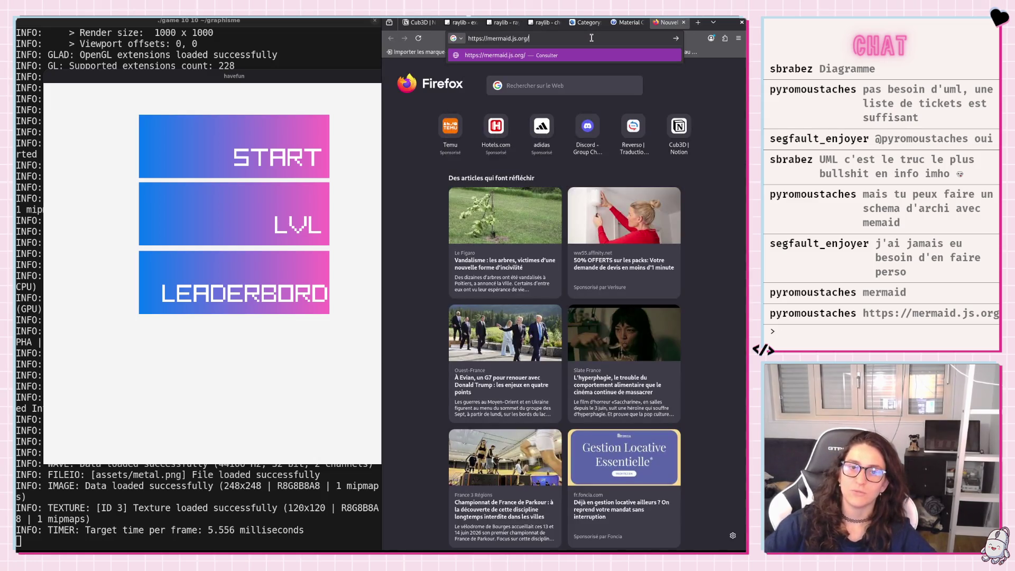
key(Return)
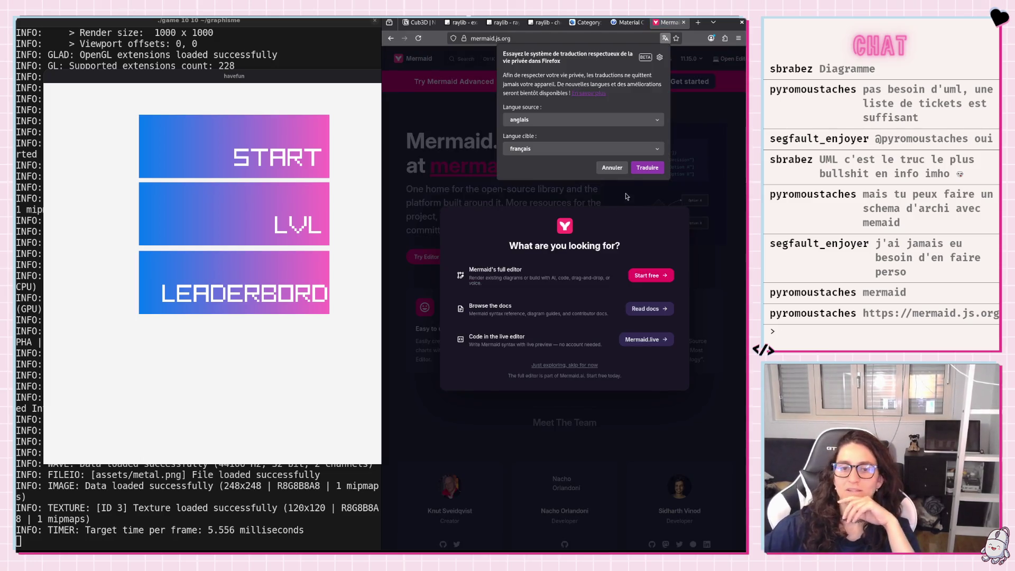
click(612, 167)
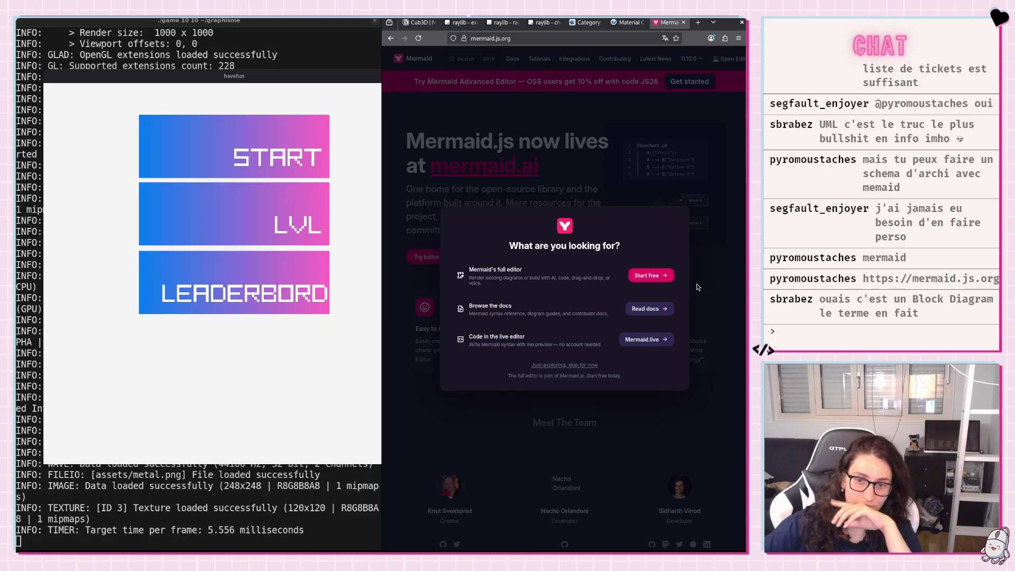
click(561, 366)
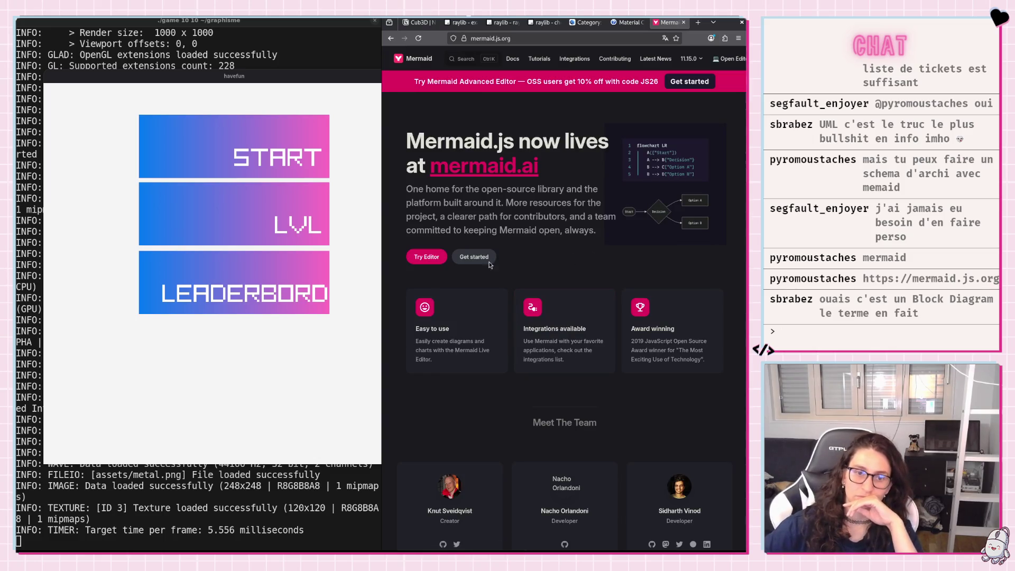
Start opening the diagram editor, close the chooser prompt and launch mermaid.live in a new tab.
click(428, 256)
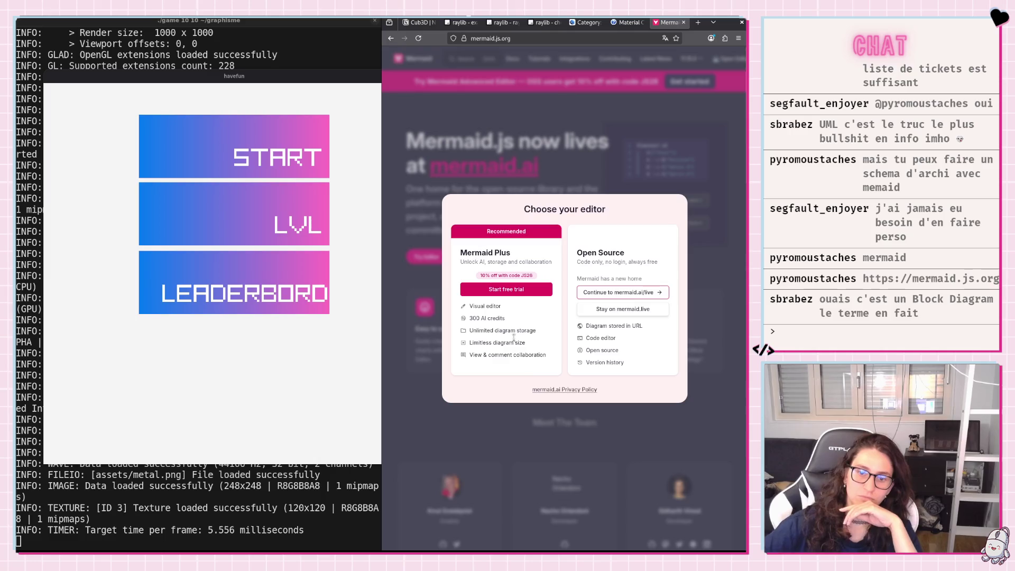
click(591, 169)
scroll(589, 301, down, 1)
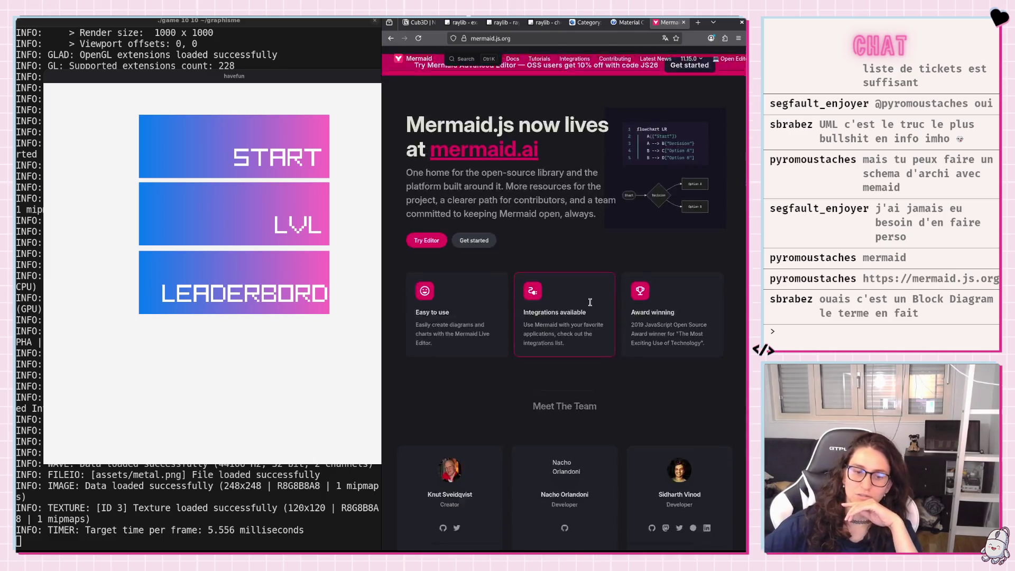
scroll(589, 301, down, 3)
scroll(589, 301, up, 2)
scroll(589, 302, up, 2)
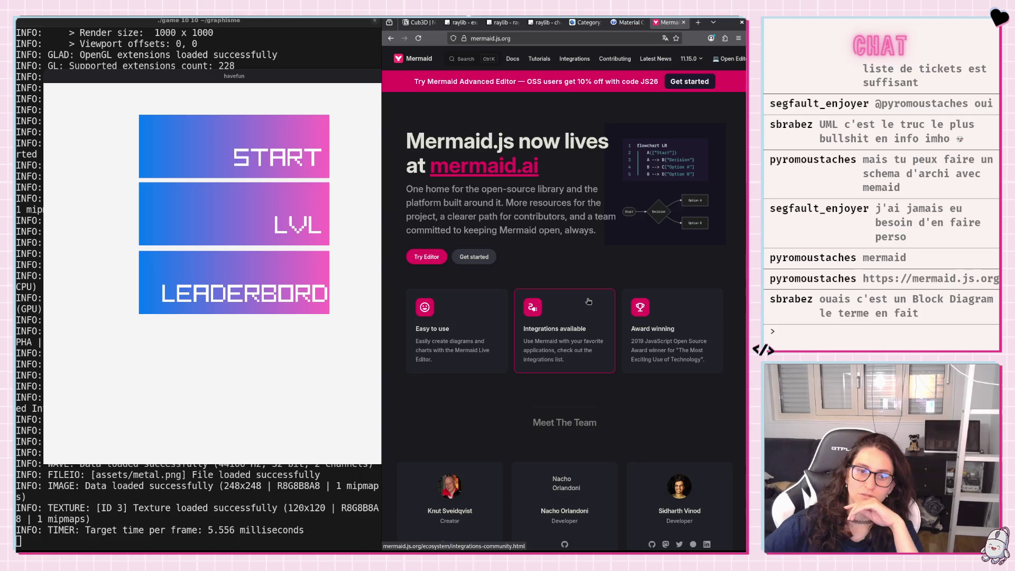
click(472, 350)
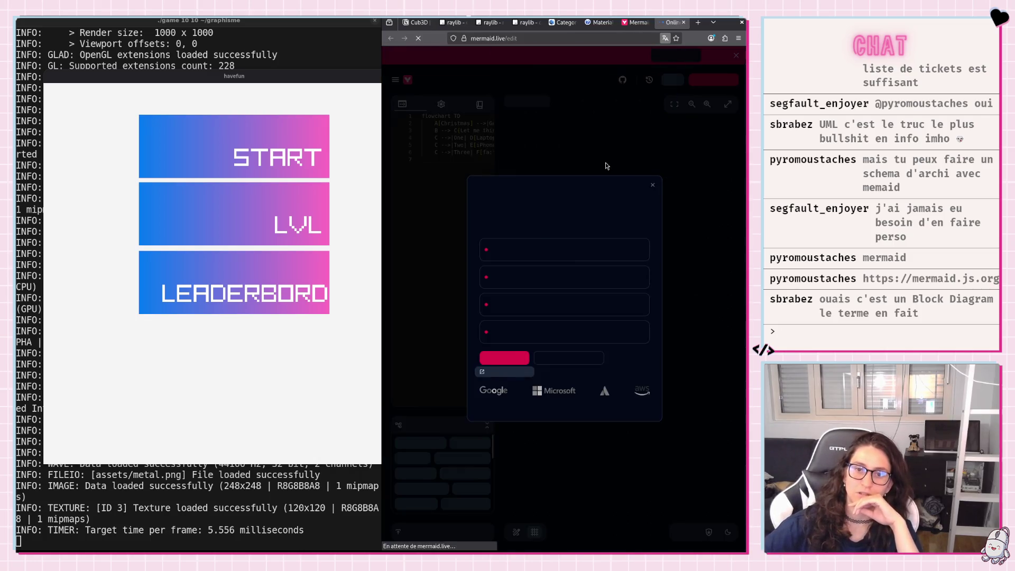
Dismiss the upgrade prompt, navigate to mermaid.js.org and select its whole address.
click(652, 186)
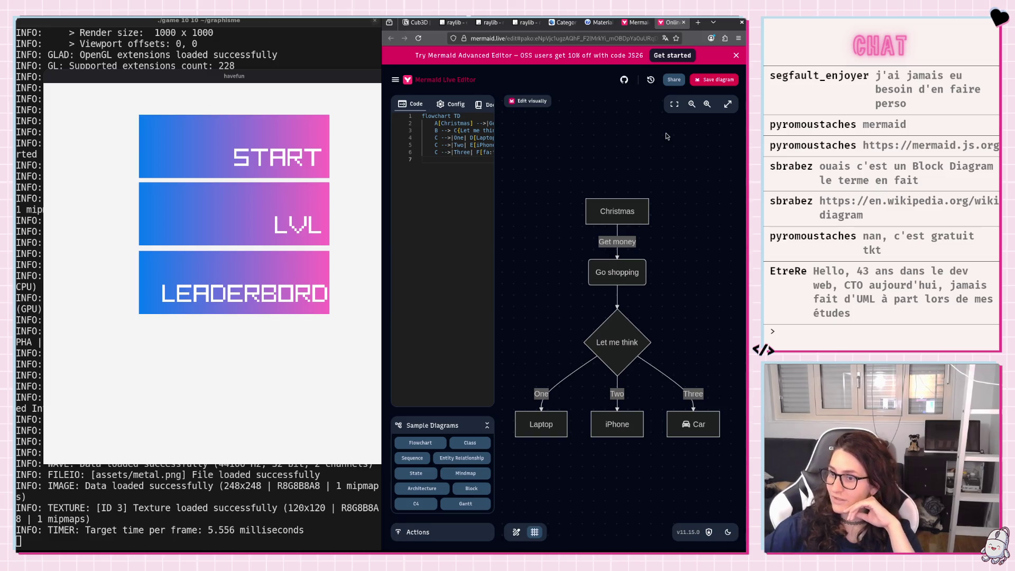
click(567, 37)
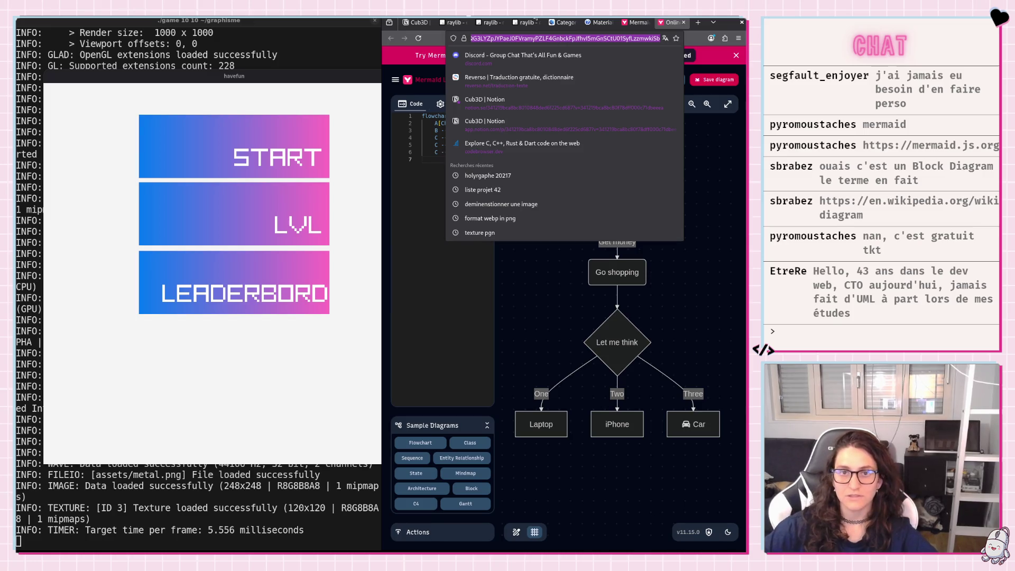
text(mermaid.js.org)
key(Return)
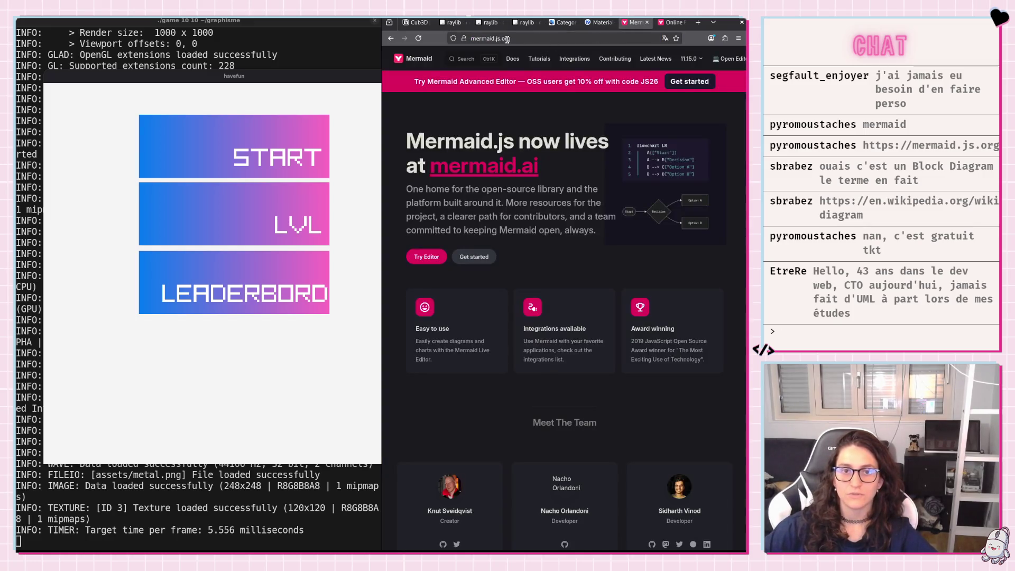
double_click(490, 38)
triple_click(539, 40)
key(ctrl+c)
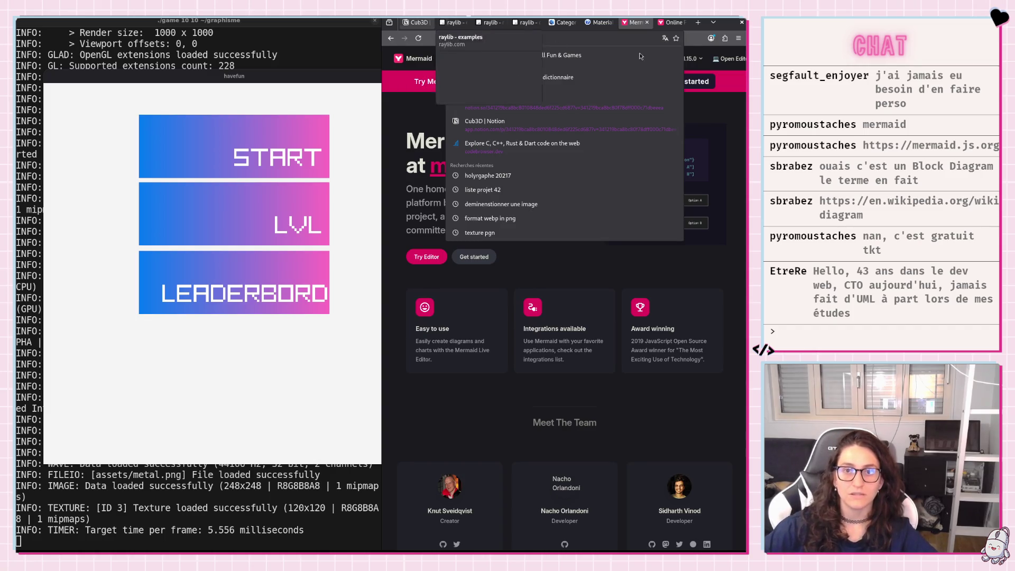
Bookmark the mermaid.js.org page, dismiss the bookmark prompt and close that tab.
click(676, 38)
click(646, 23)
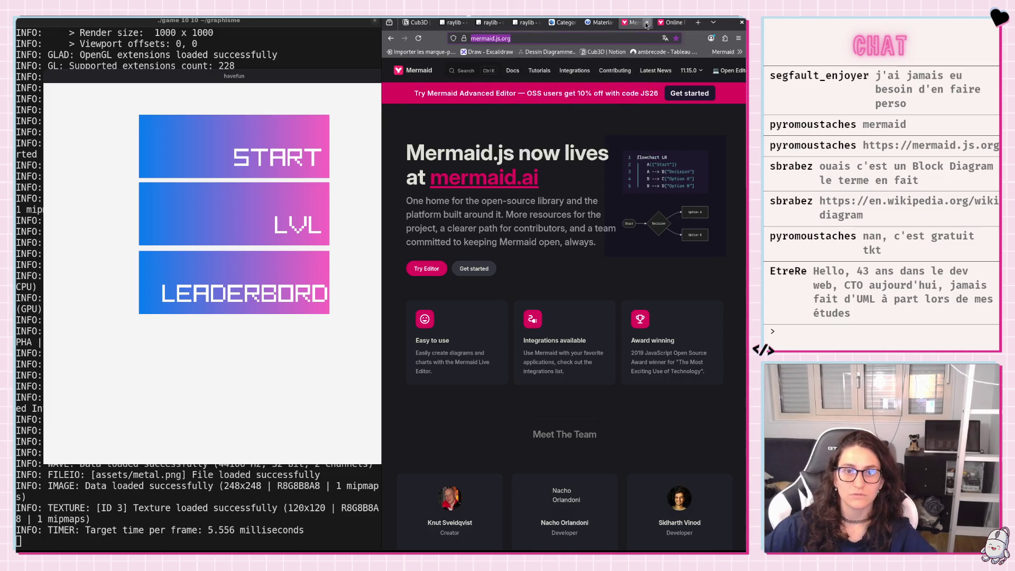
click(416, 23)
mouse_move(537, 362)
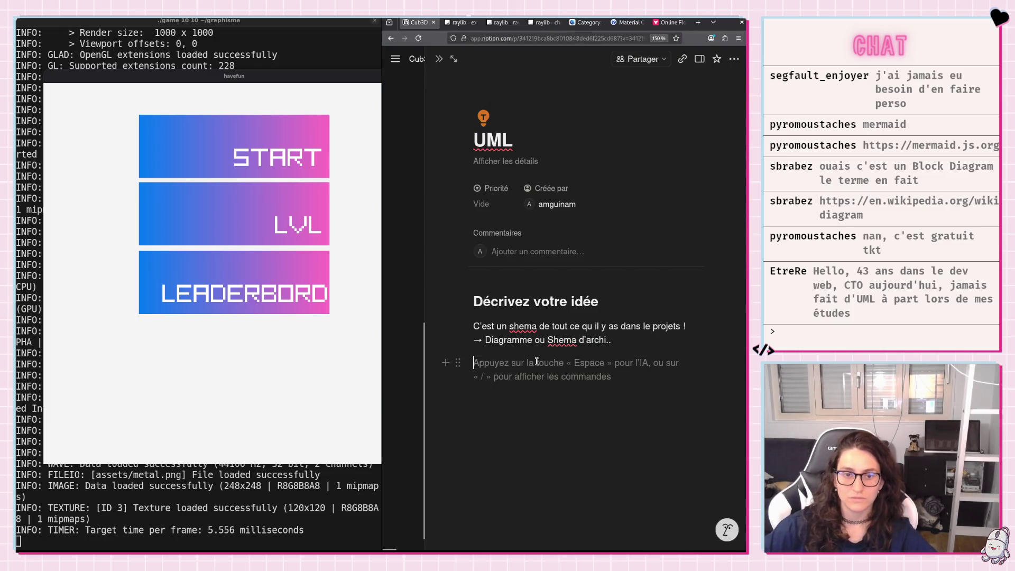
Paste the mermaid.js.org link into the Notion page and switch to the Mermaid Live Editor tab.
key(ctrl+v)
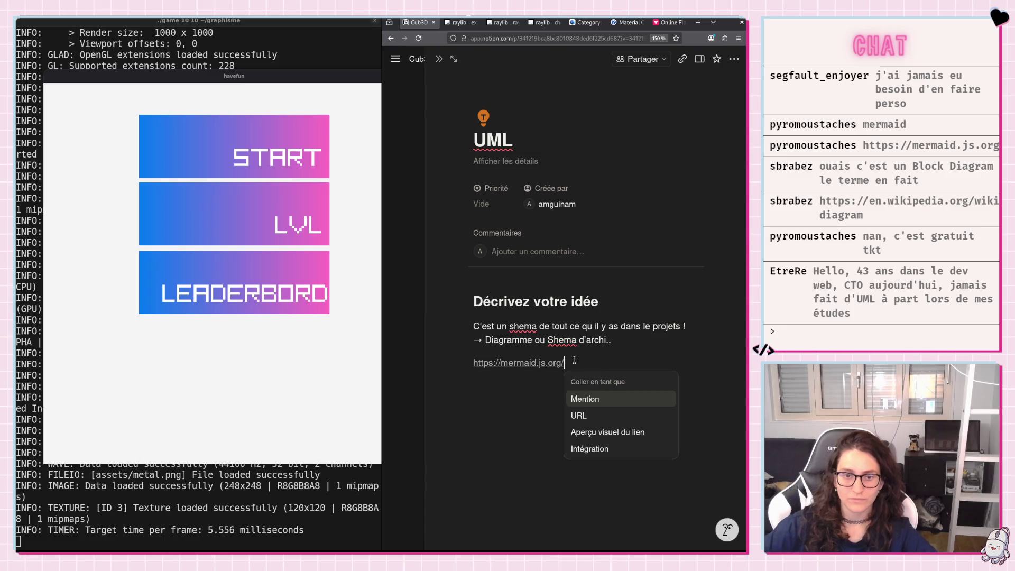
click(670, 22)
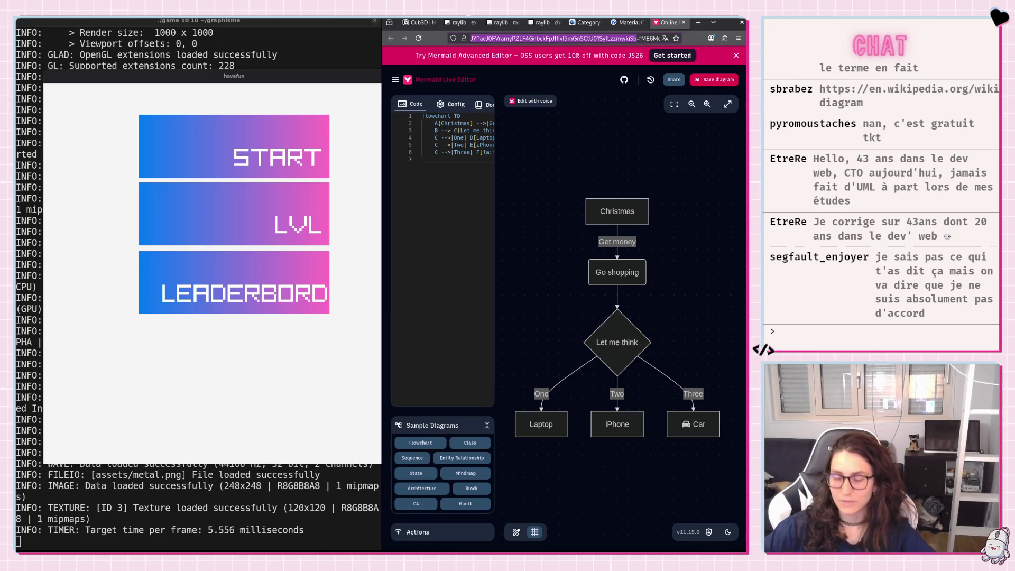
Search for the pasted Block diagram link in a fresh browser tab.
click(697, 22)
key(ctrl+v)
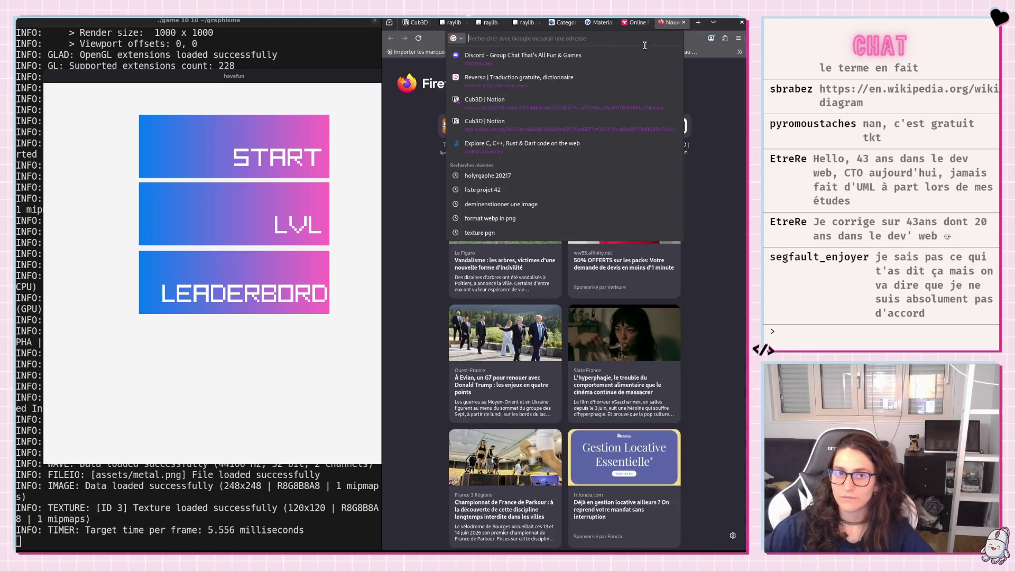
click(670, 61)
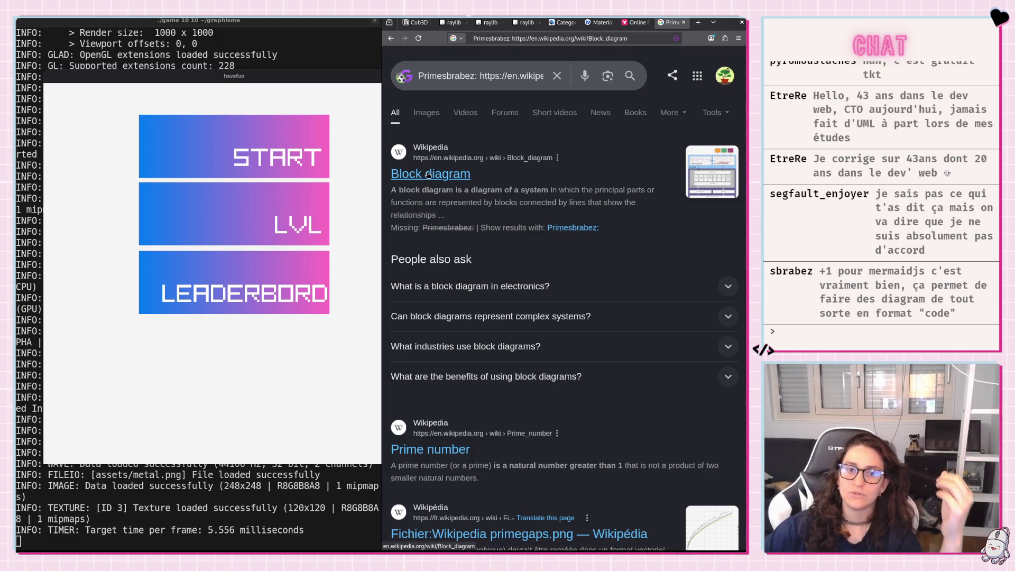
Open the Wikipedia Block diagram article and toggle Reader View on and off.
click(444, 174)
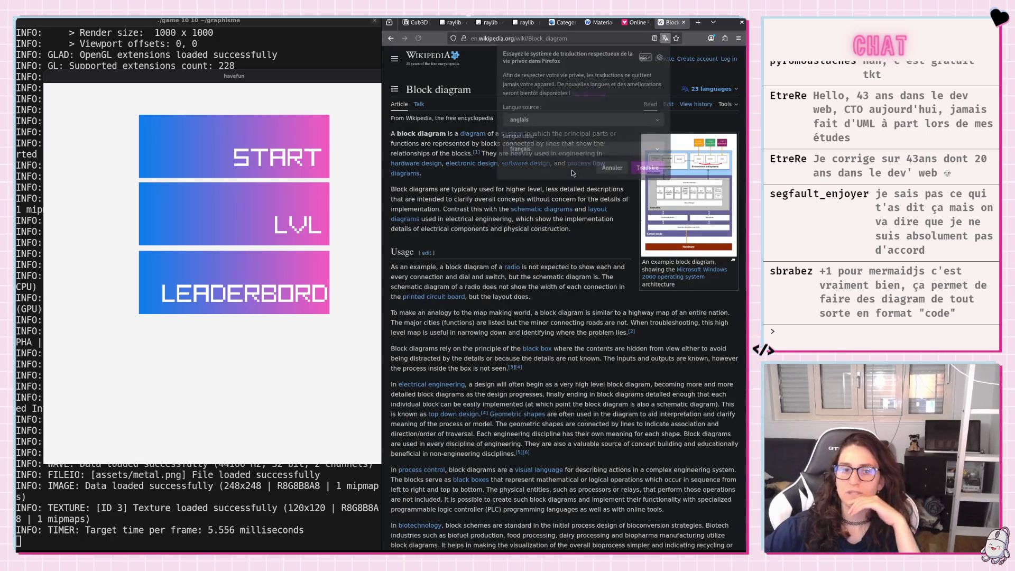
click(606, 169)
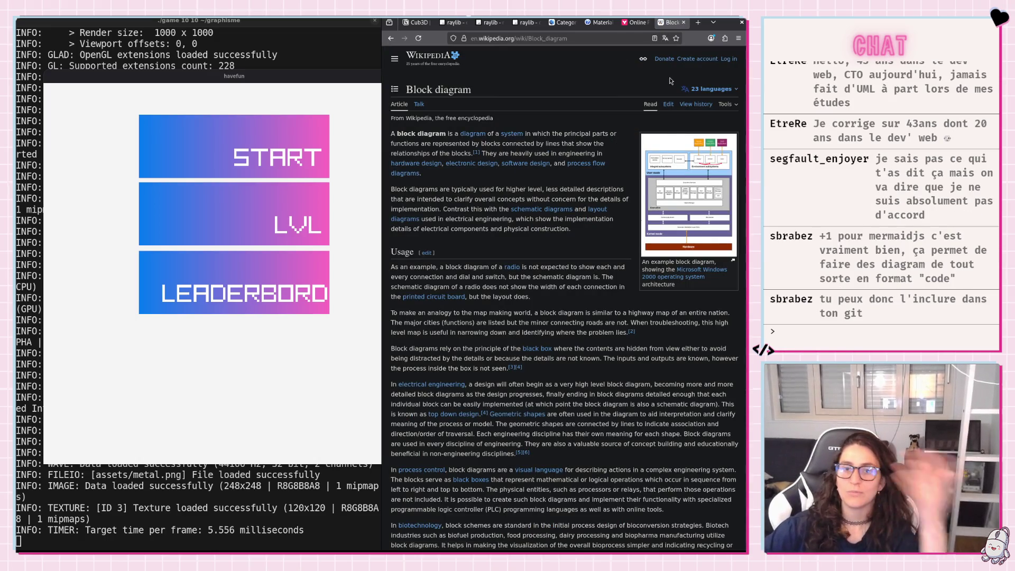
click(655, 38)
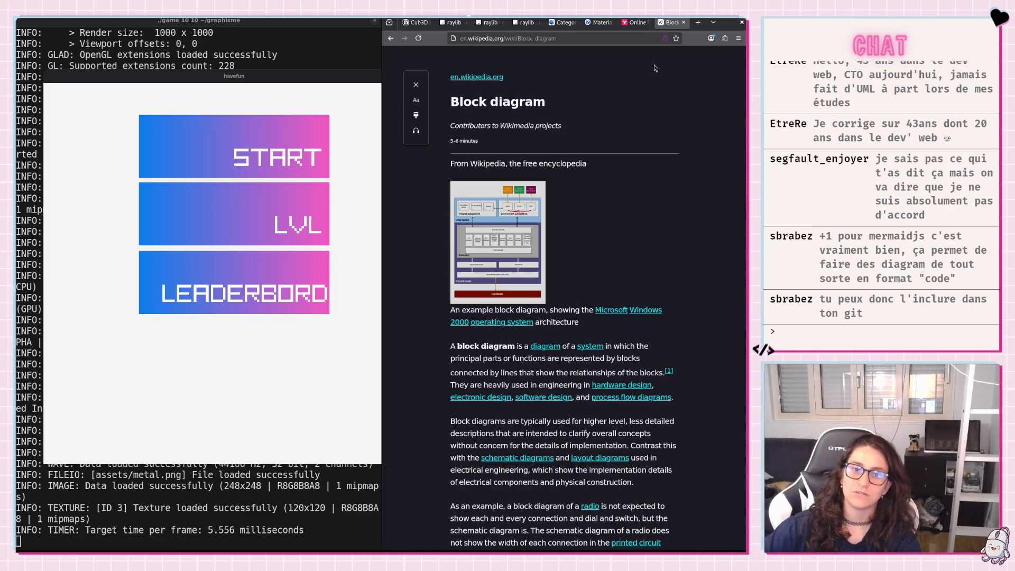
click(388, 39)
Translate the article into French, then switch back to the Notion UML page.
click(666, 38)
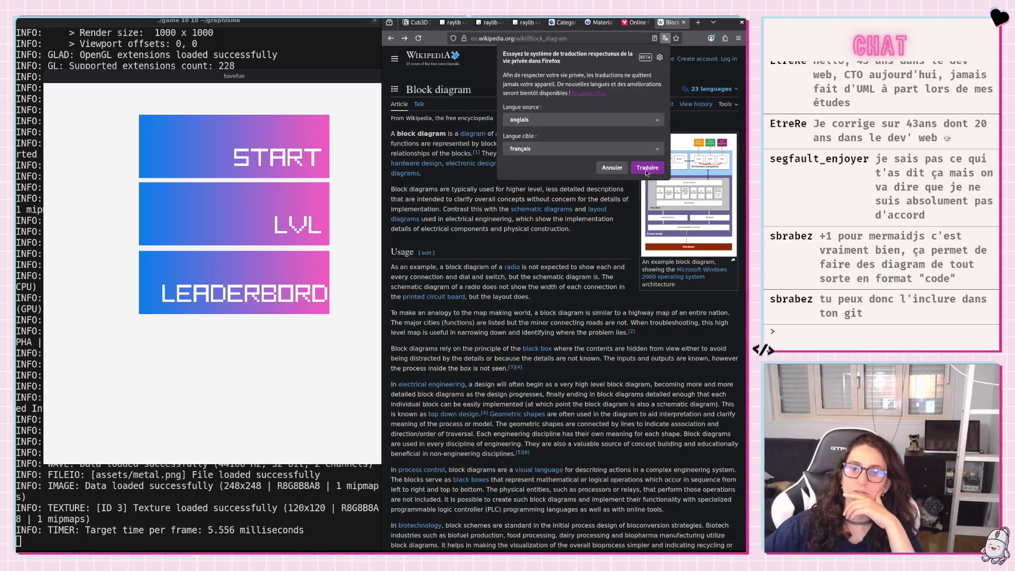
click(647, 168)
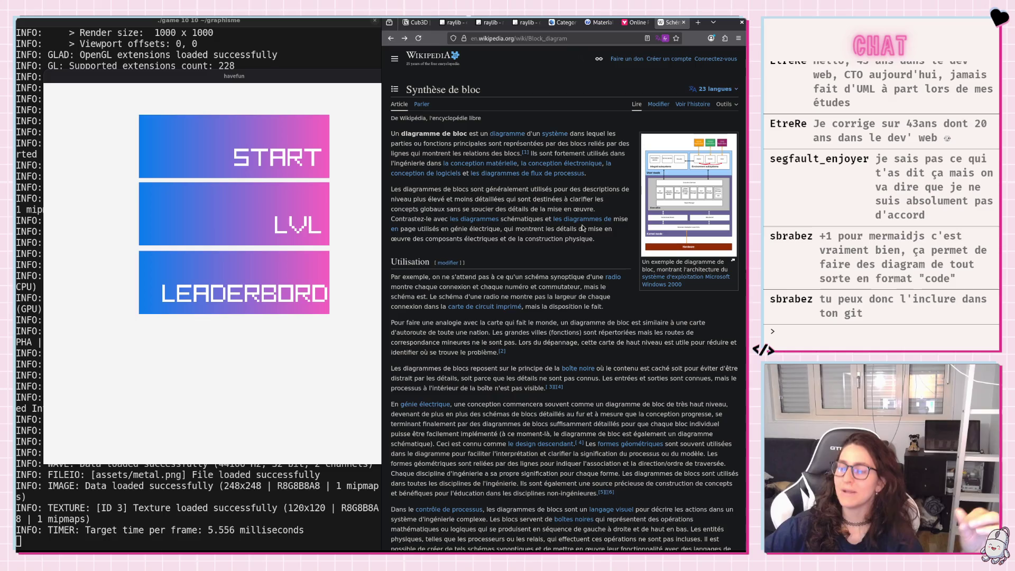
click(417, 22)
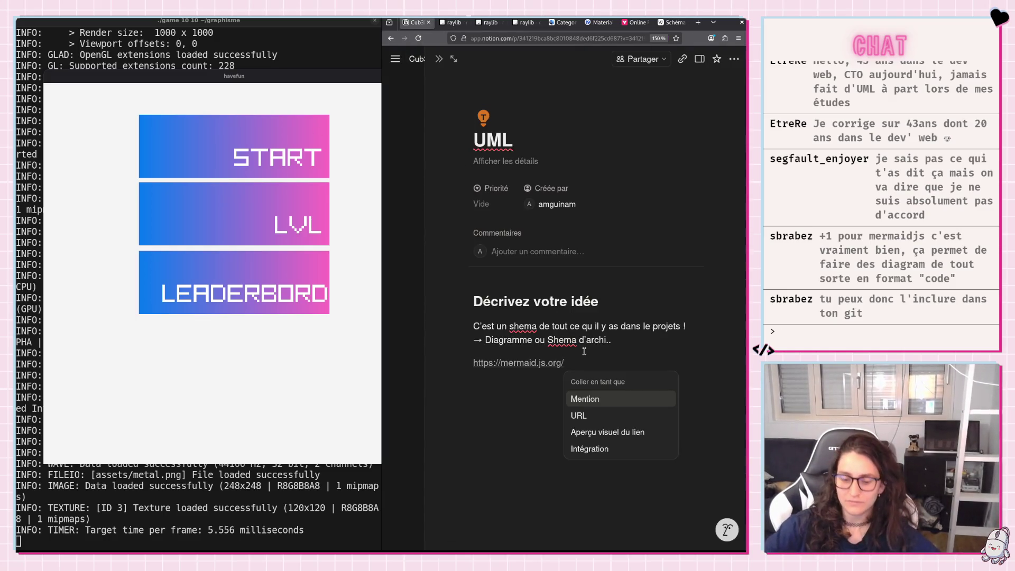
text(-)
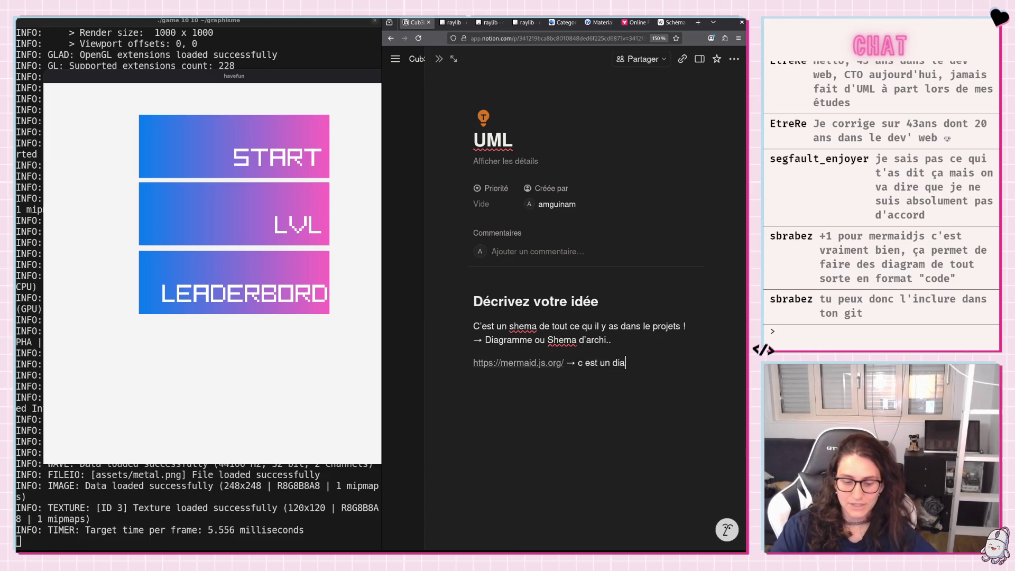
text(m que tu peu)
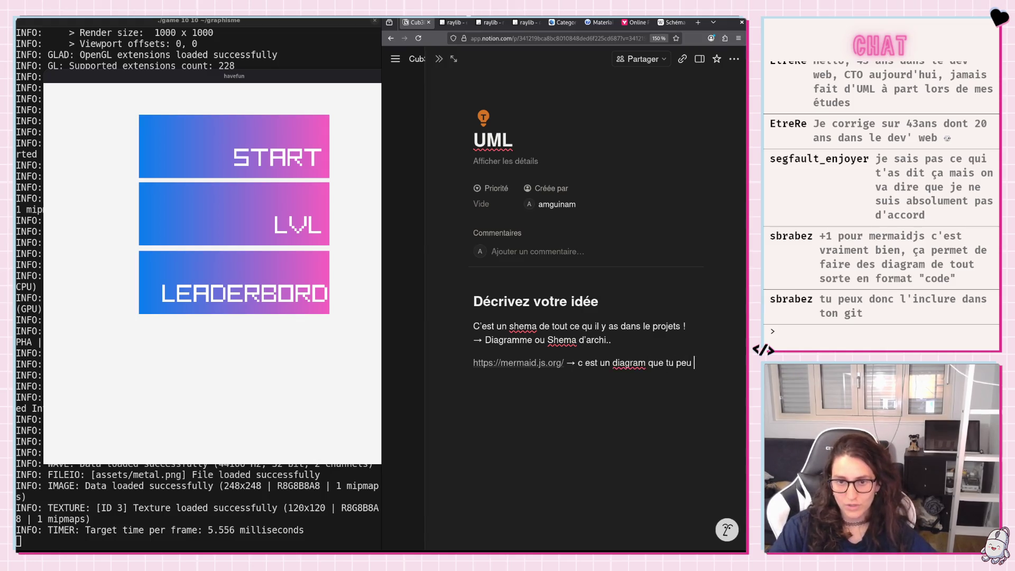
text(e dans ton git ~)
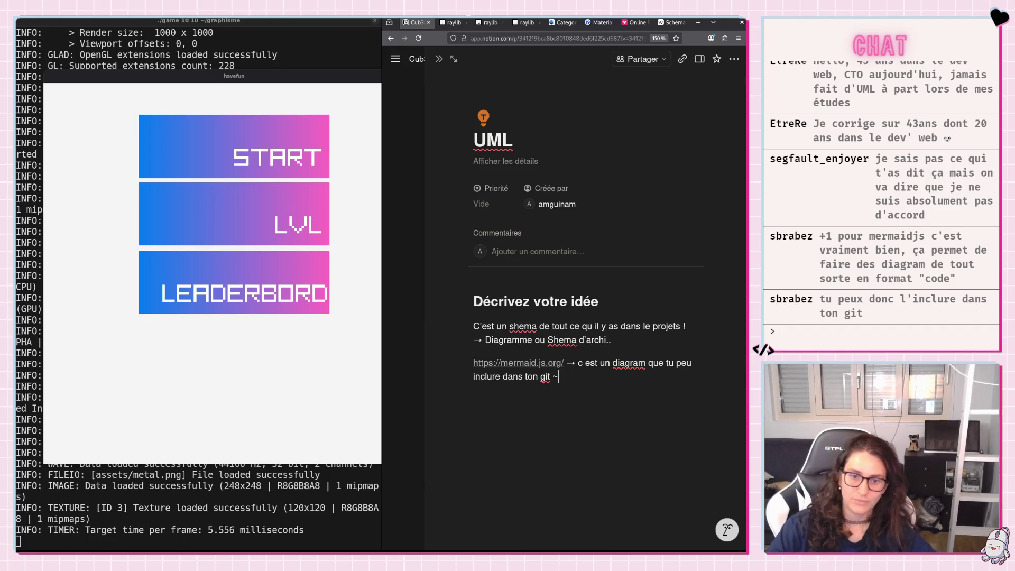
Switch back to the translated Block diagram article after adding the git note.
click(673, 23)
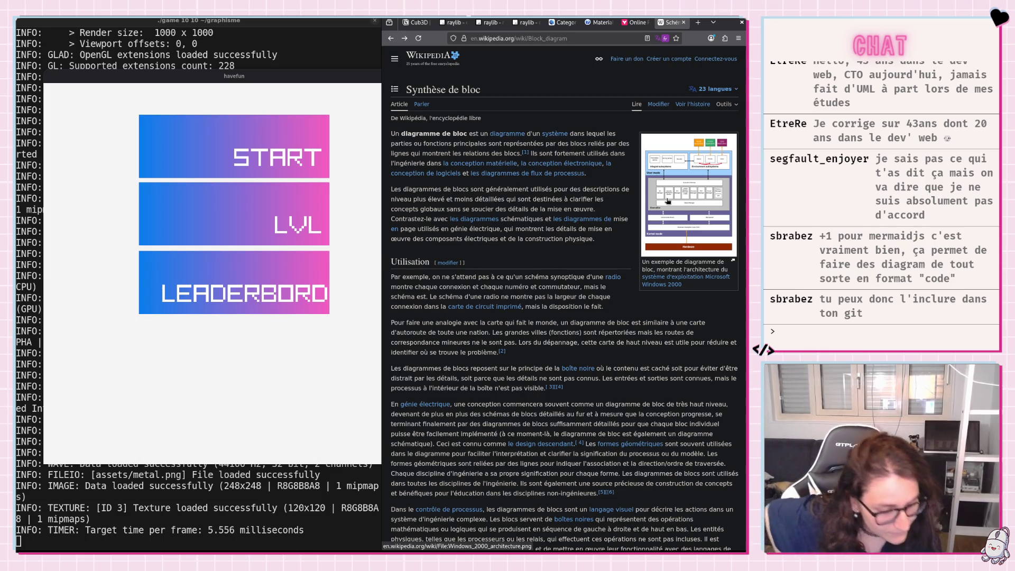